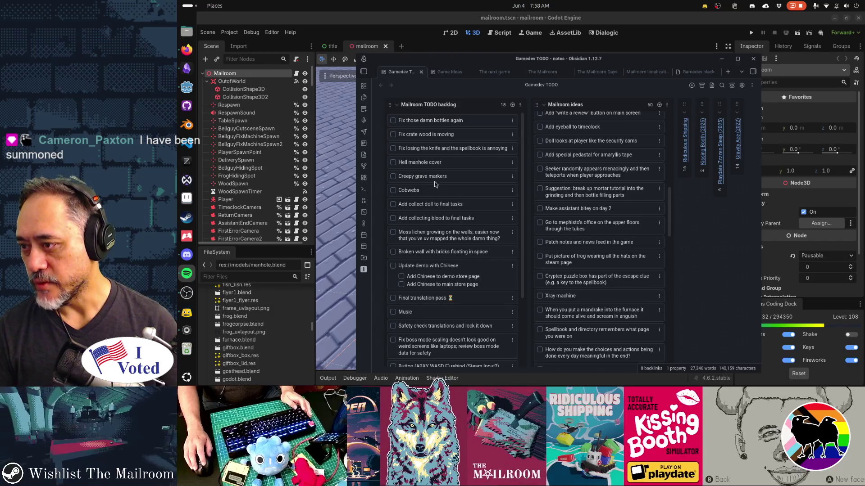
Search the Activities overview for 'gapless' and return to the desktop
{"action": "key", "text": "super"}
{"action": "type", "text": "gapless"}
{"action": "key", "text": "Return"}
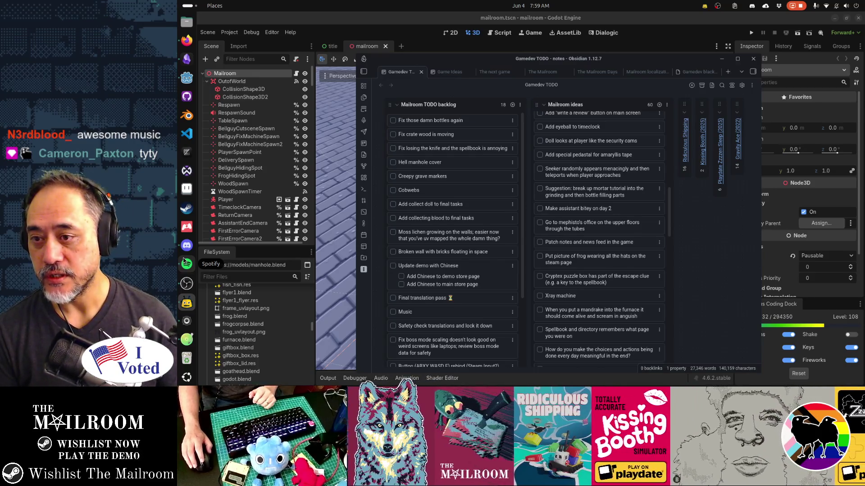
Nudge the Obsidian notes window up-left and widen it, then switch back to Godot
{"action": "left_click_drag", "start_coordinate": [686, 63], "coordinate": [671, 50]}
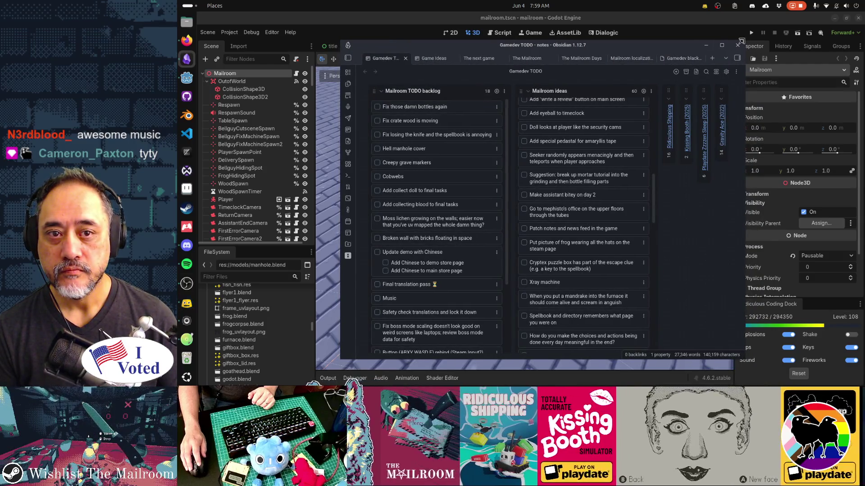
{"action": "left_click_drag", "start_coordinate": [741, 41], "coordinate": [760, 52]}
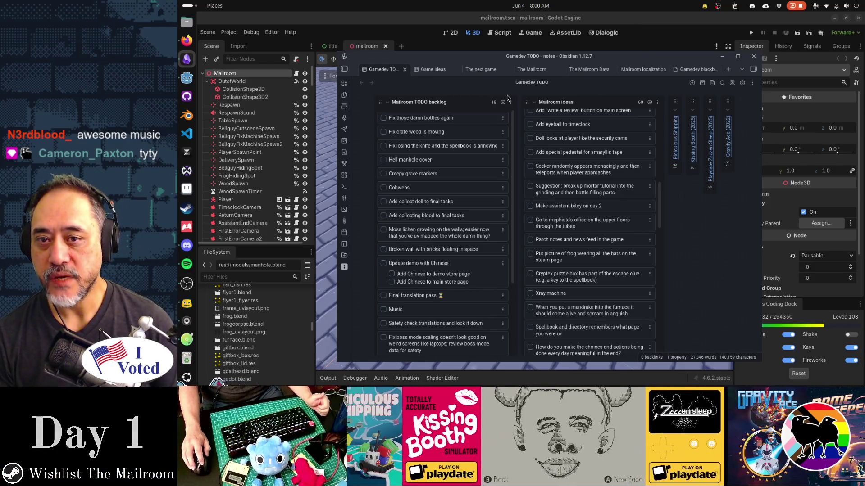
{"action": "key", "text": "alt+Tab"}
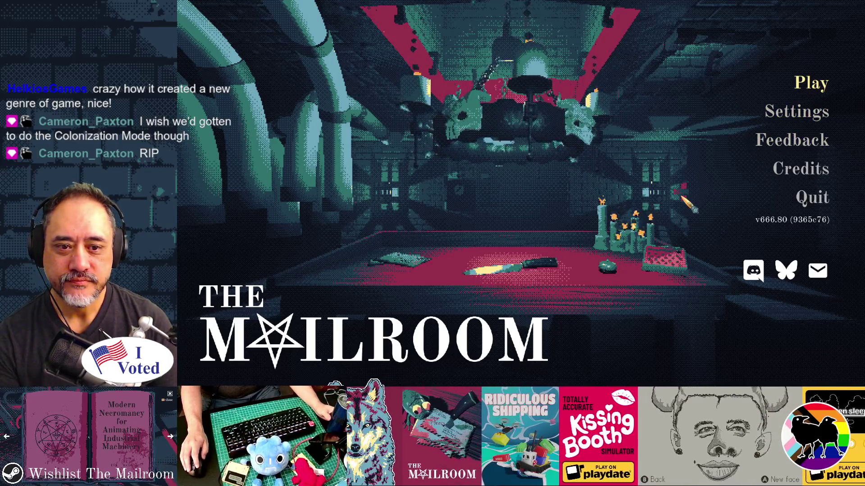
Choose Play on the title screen to load the mailroom scene, then toggle the window overview back off
{"action": "key", "text": "Return"}
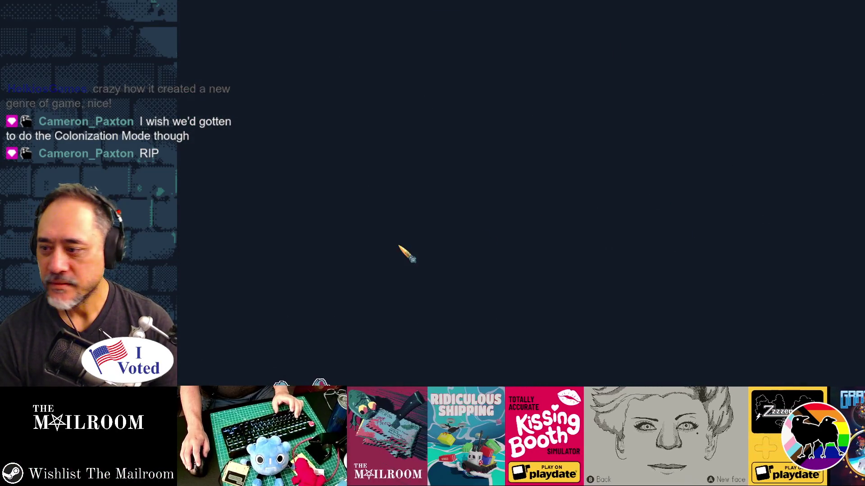
{"action": "key", "text": "super"}
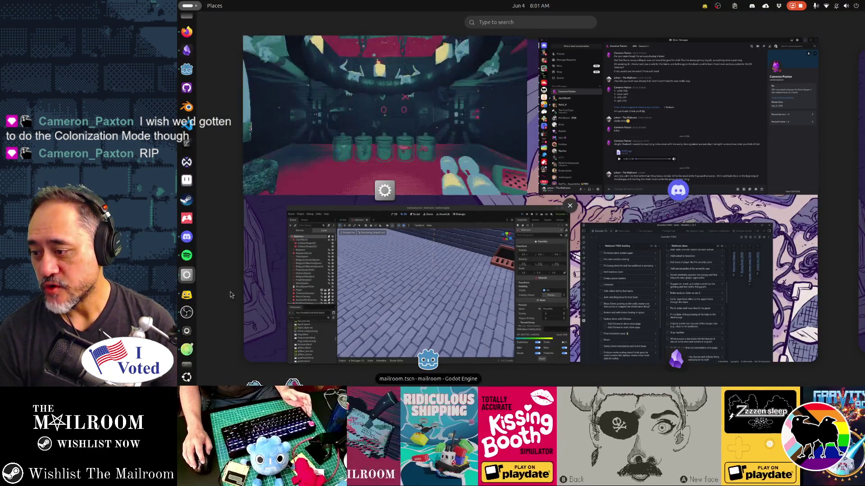
{"action": "key", "text": "super"}
{"action": "key", "text": "super"}
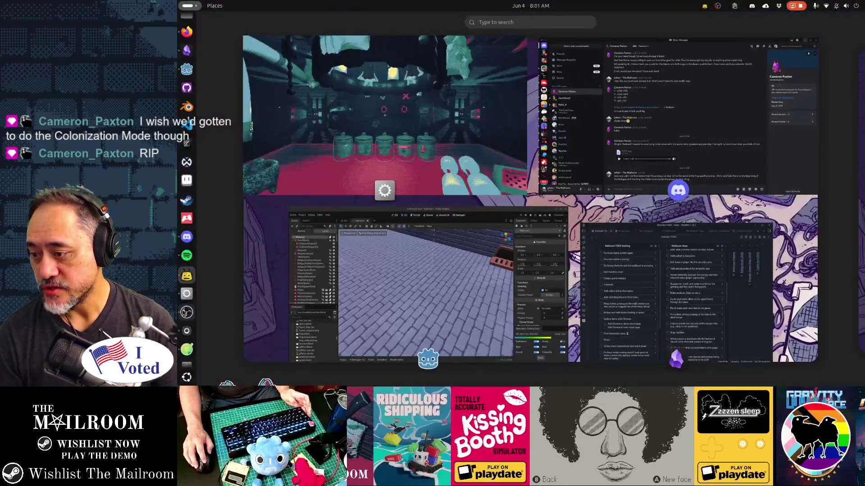
{"action": "key", "text": "super"}
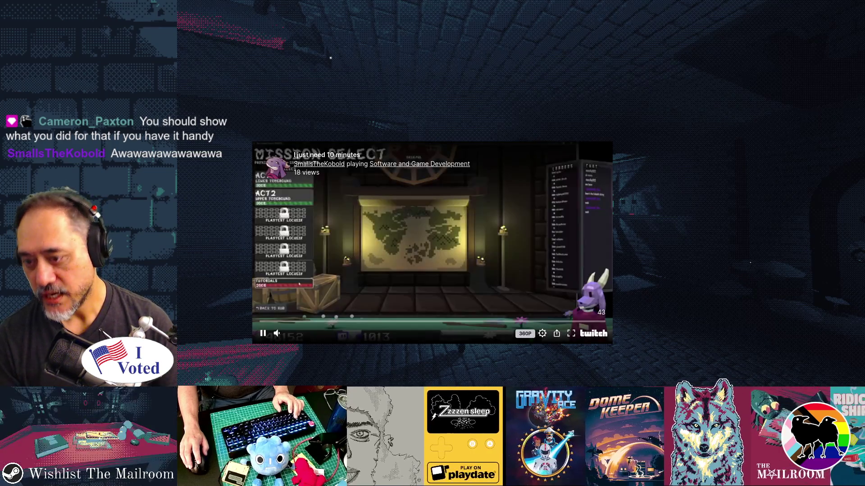
Pause the game while the Twitch clip plays, then bring up the window overview
{"action": "key", "text": "Escape"}
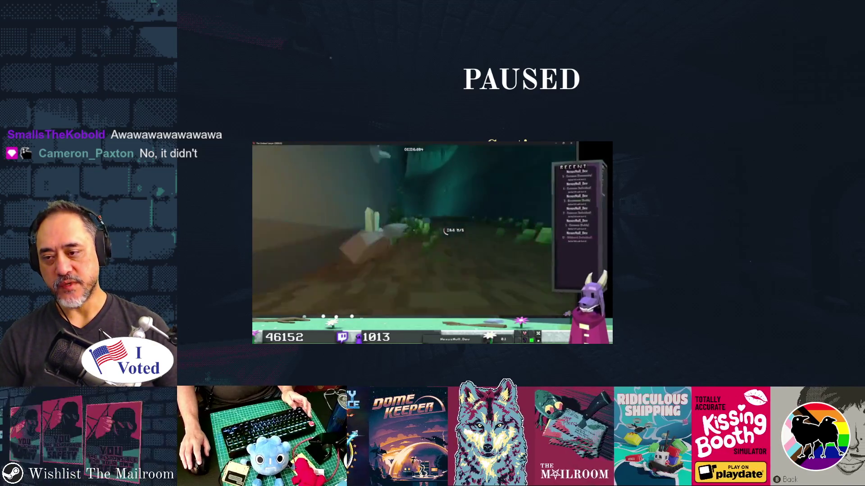
{"action": "key", "text": "super"}
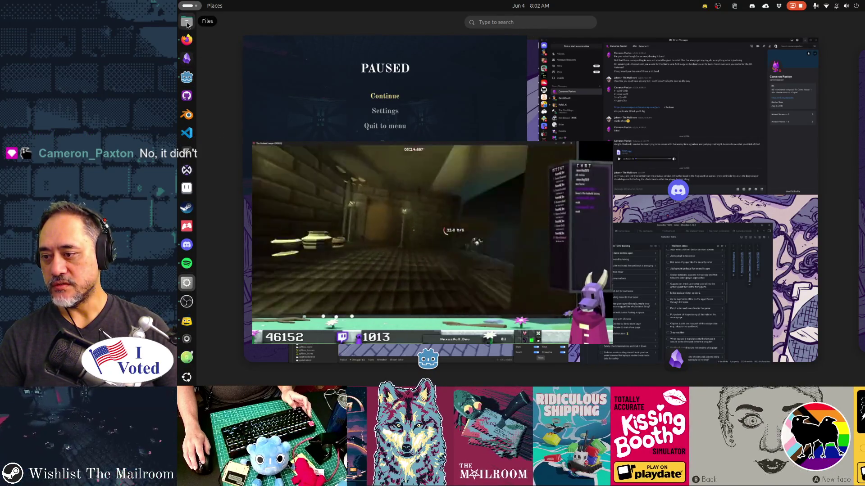
Dismiss the window overview to return to the paused game full-screen
{"action": "key", "text": "super"}
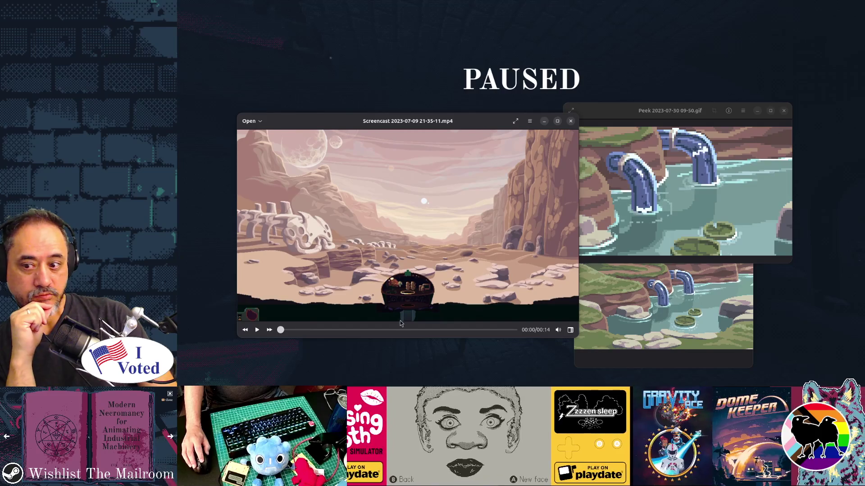
Play the desert screencast in Celluloid, then close the video player
{"action": "left_click", "coordinate": [257, 330]}
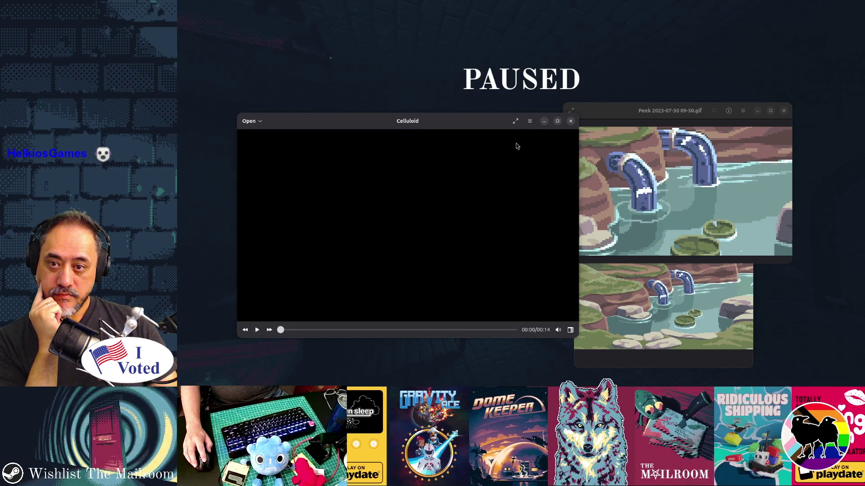
{"action": "left_click", "coordinate": [571, 121]}
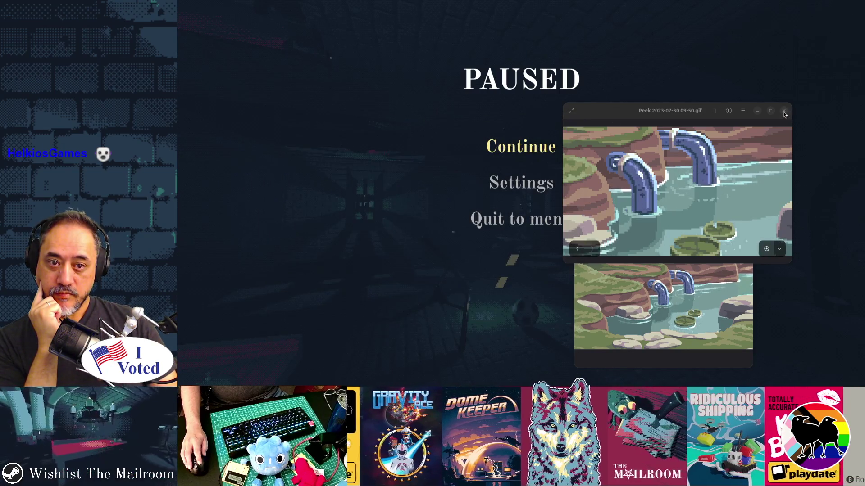
{"action": "left_click", "coordinate": [784, 110]}
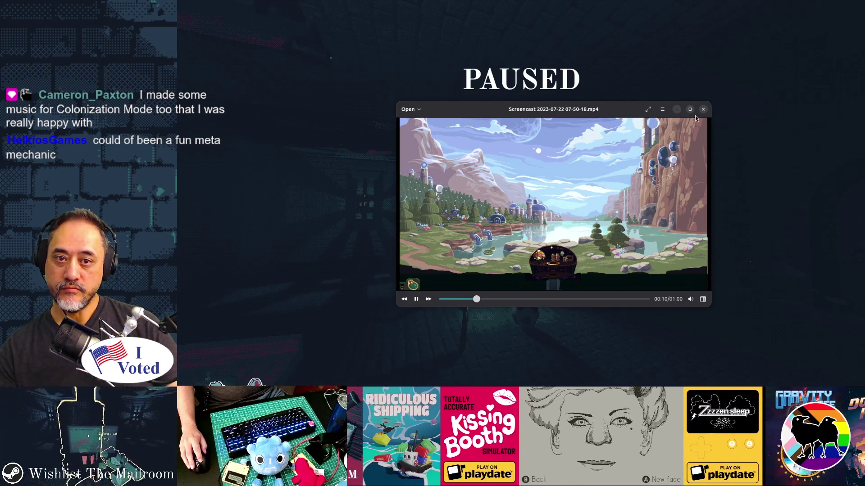
{"action": "left_click_drag", "start_coordinate": [711, 102], "coordinate": [793, 45]}
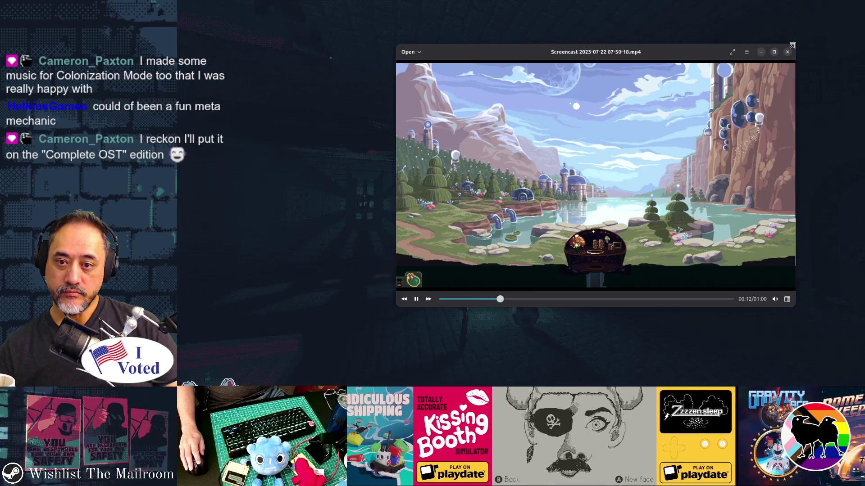
{"action": "left_click_drag", "start_coordinate": [753, 106], "coordinate": [742, 116]}
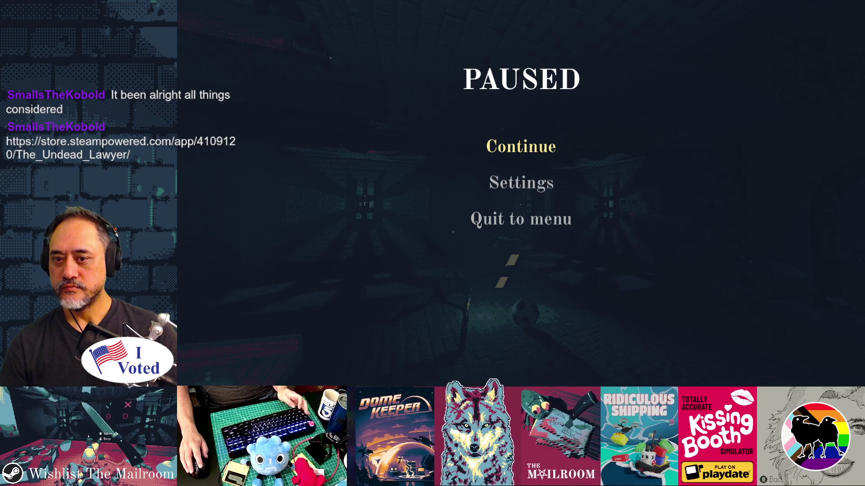
Switch to The Undead Lawyer page and replay its trailer from the start, unmuted and full screen
{"action": "key", "text": "super"}
{"action": "key", "text": "super"}
{"action": "key", "text": "super"}
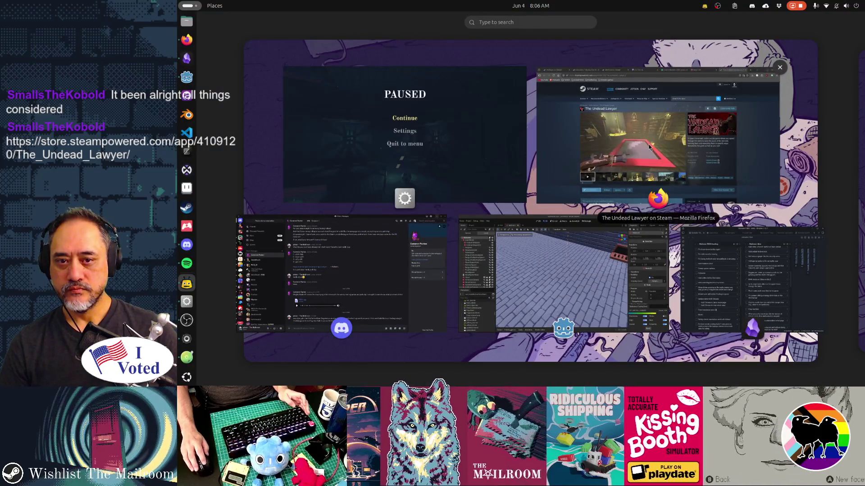
{"action": "left_click", "coordinate": [825, 201]}
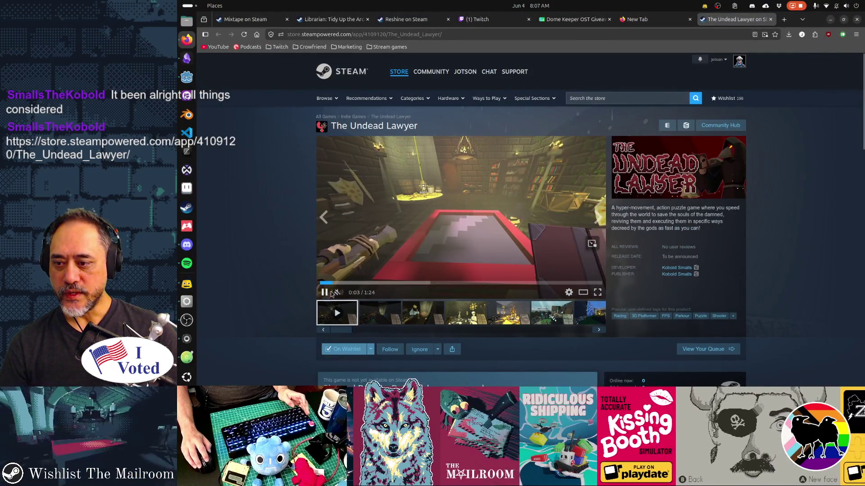
{"action": "left_click", "coordinate": [324, 292]}
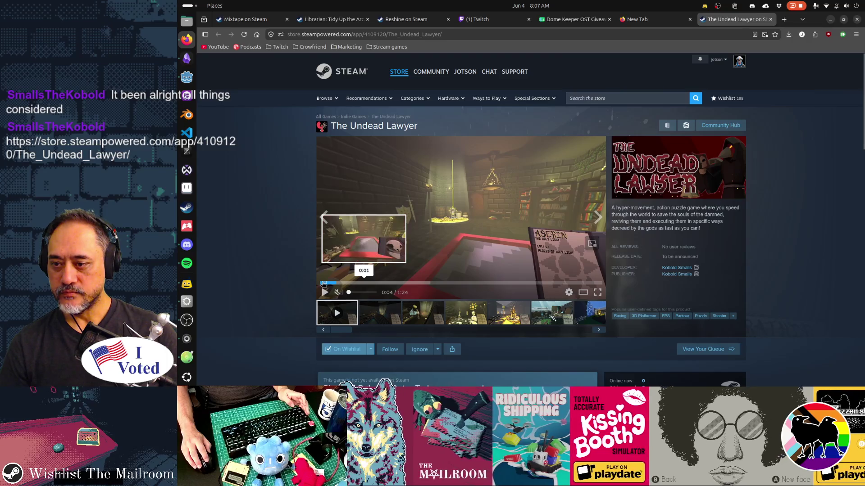
{"action": "left_click", "coordinate": [321, 284]}
{"action": "left_click", "coordinate": [338, 293]}
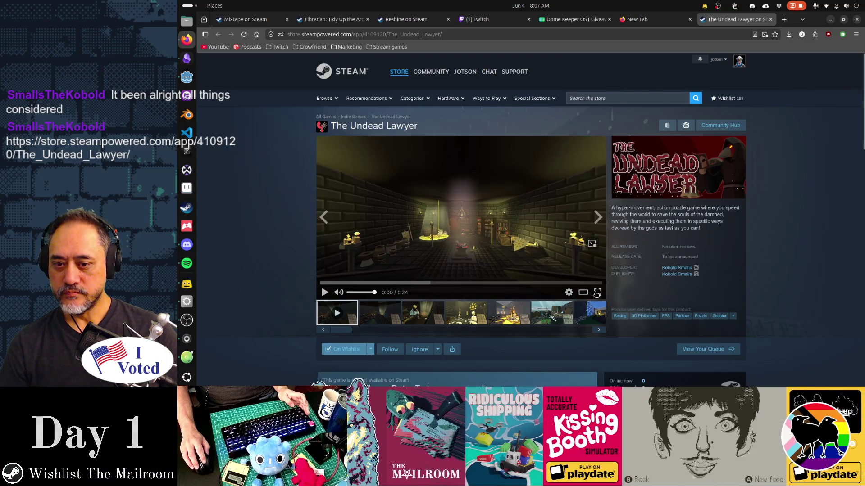
{"action": "left_click", "coordinate": [596, 293]}
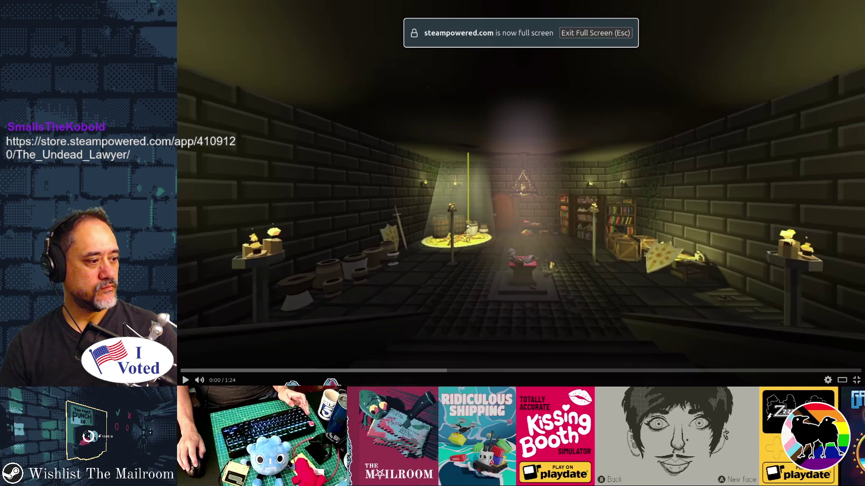
{"action": "left_click", "coordinate": [185, 380]}
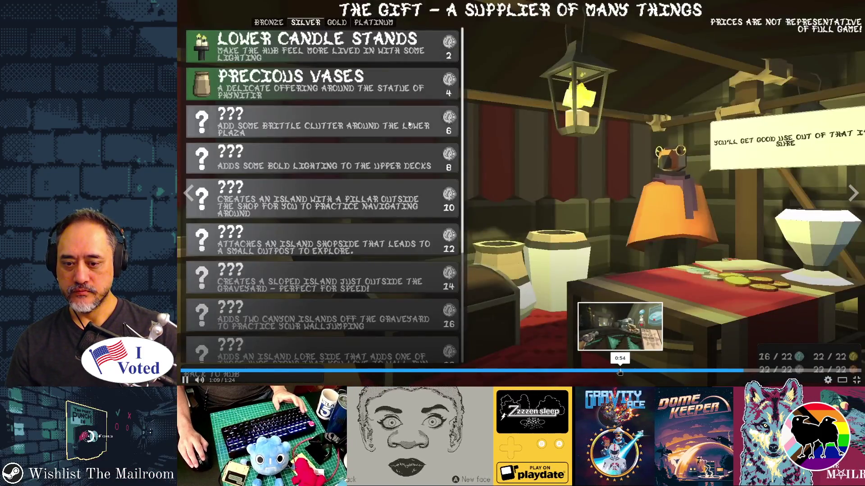
Seek the trailer to about 0:52, play it, and pause near 1:01
{"action": "double_click", "coordinate": [415, 171]}
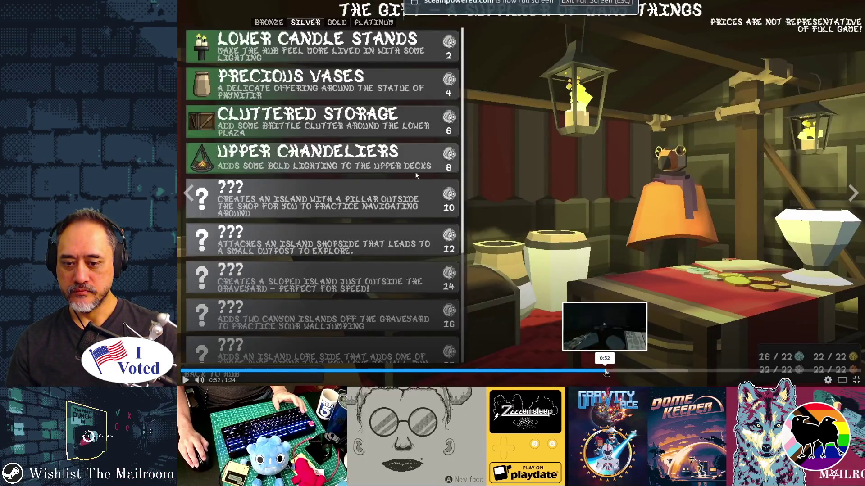
{"action": "left_click", "coordinate": [606, 373]}
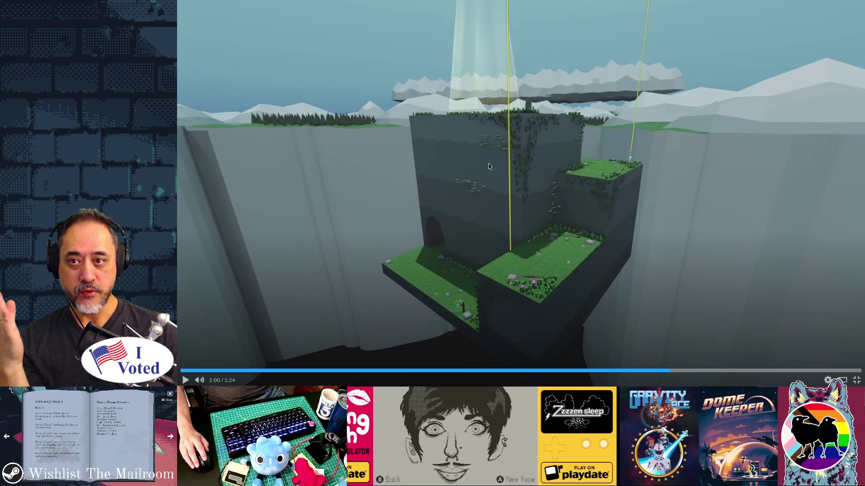
{"action": "left_click", "coordinate": [545, 131]}
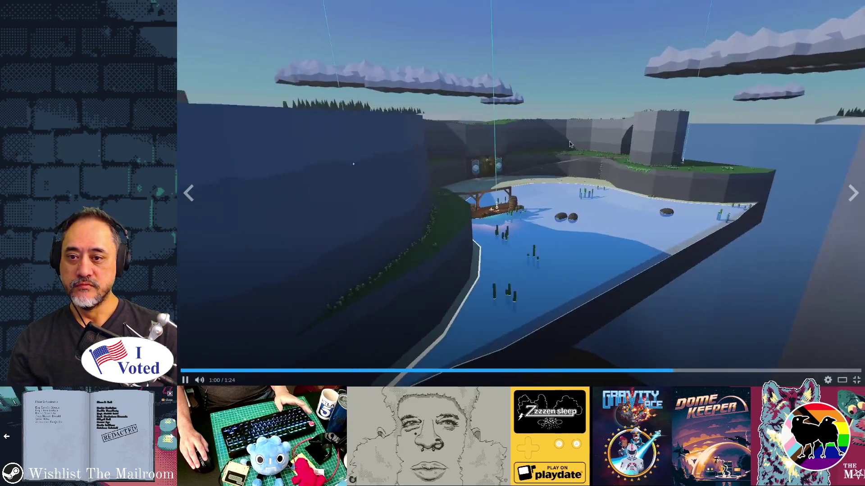
{"action": "left_click", "coordinate": [735, 226]}
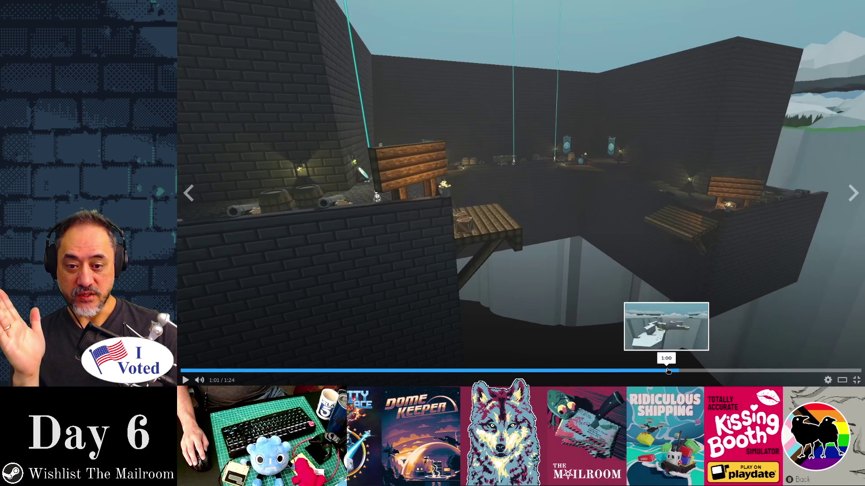
Scrub the trailer between 1:00 and 1:04, then play into GAIN POWER and pause at 1:07
{"action": "left_click", "coordinate": [668, 370]}
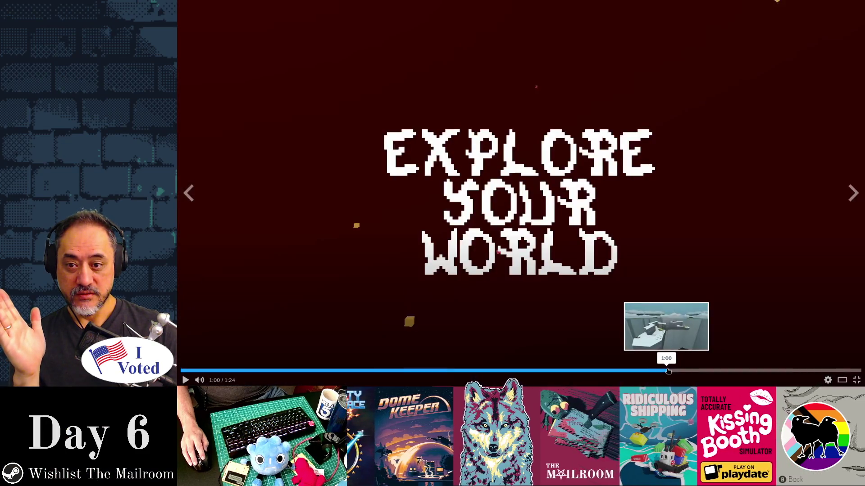
{"action": "left_click", "coordinate": [671, 371]}
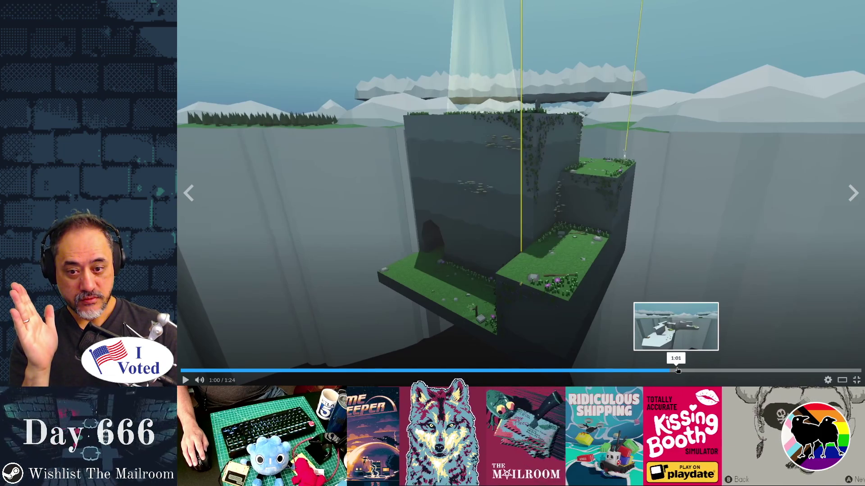
{"action": "left_click", "coordinate": [677, 370]}
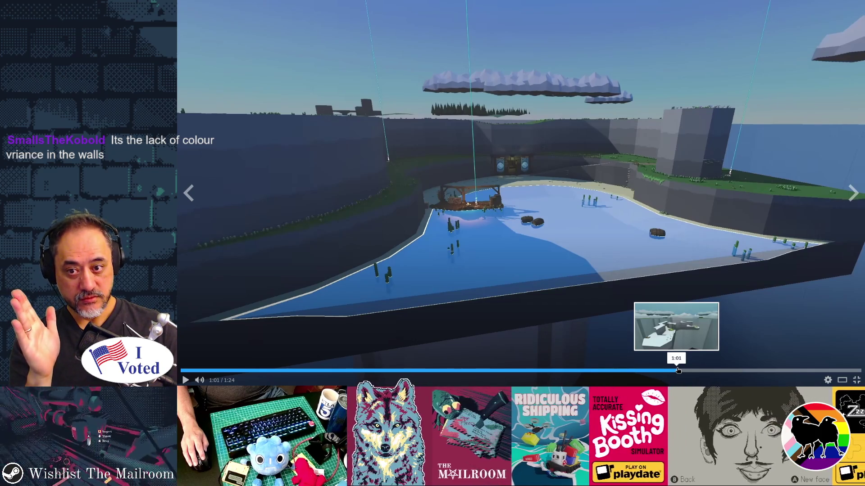
{"action": "left_click", "coordinate": [664, 370]}
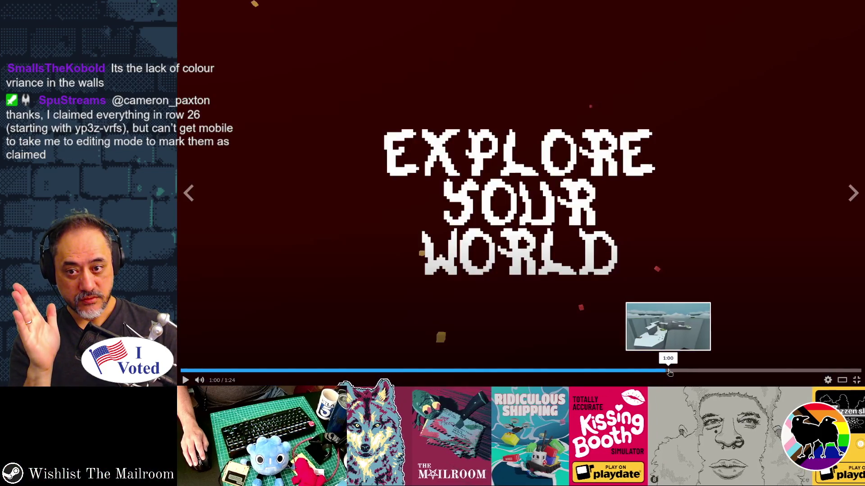
{"action": "left_click", "coordinate": [670, 372]}
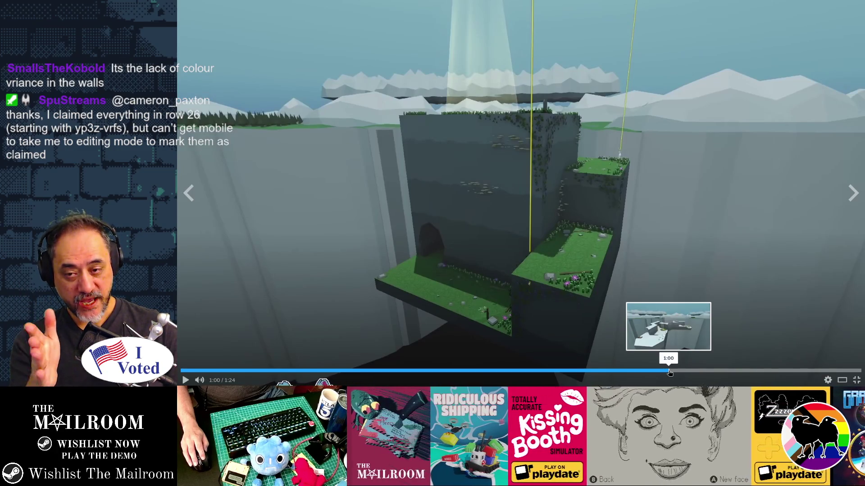
{"action": "left_click", "coordinate": [682, 371]}
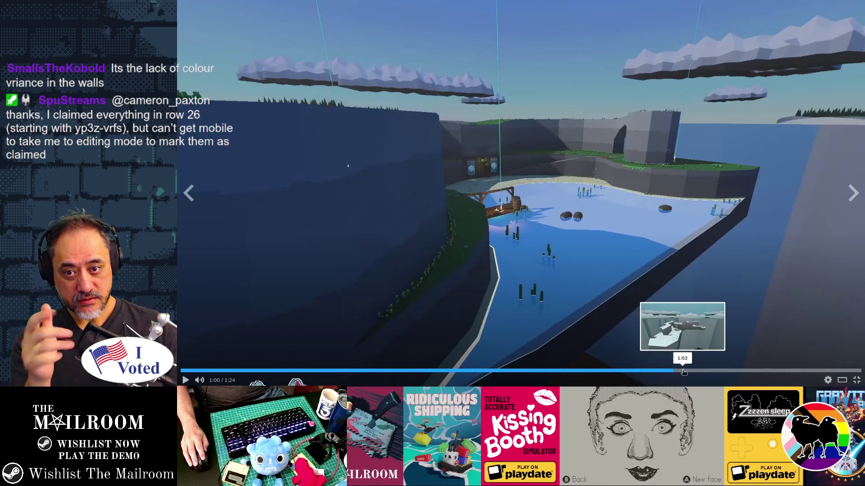
{"action": "left_click", "coordinate": [684, 372]}
{"action": "left_click", "coordinate": [695, 372]}
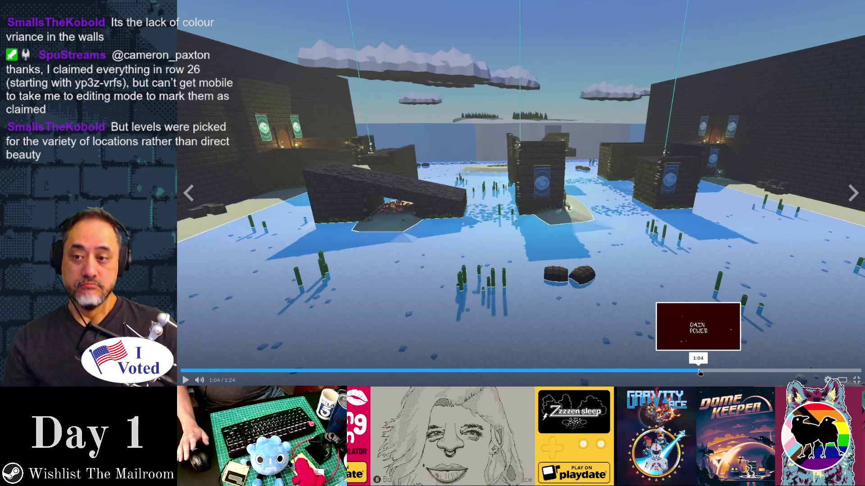
{"action": "left_click", "coordinate": [700, 372]}
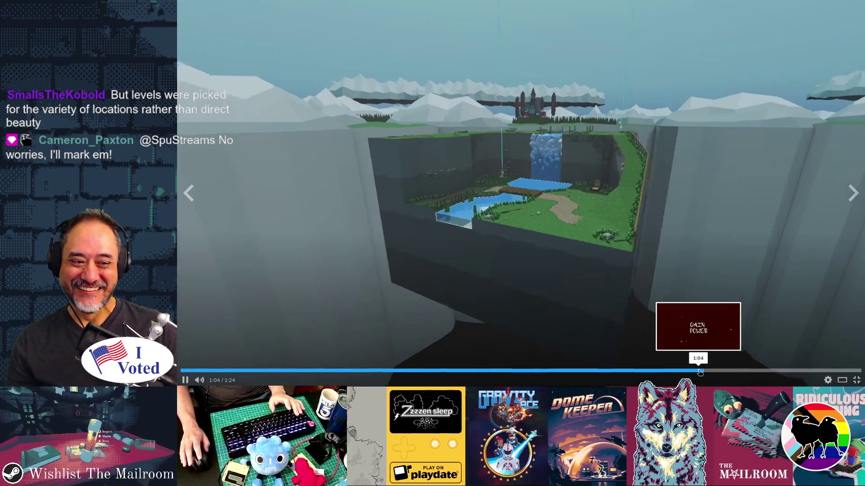
{"action": "left_click", "coordinate": [700, 371]}
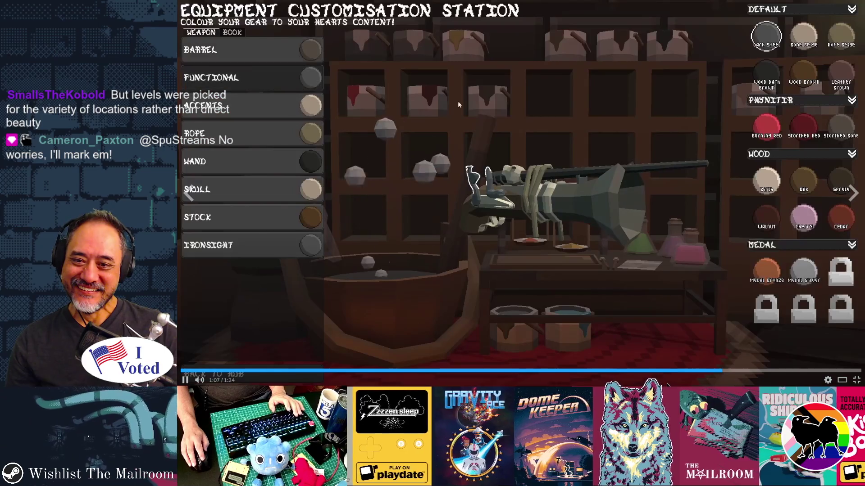
{"action": "left_click", "coordinate": [397, 134]}
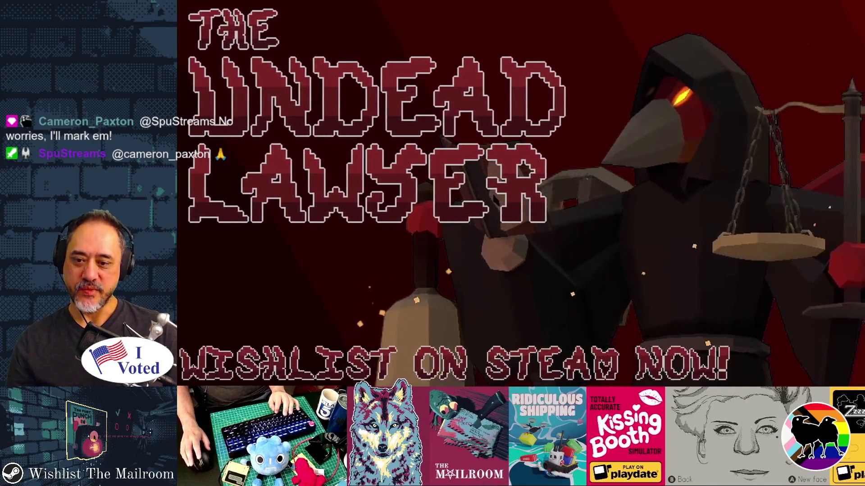
Exit the fullscreen trailer view with Escape
{"action": "key", "text": "Escape"}
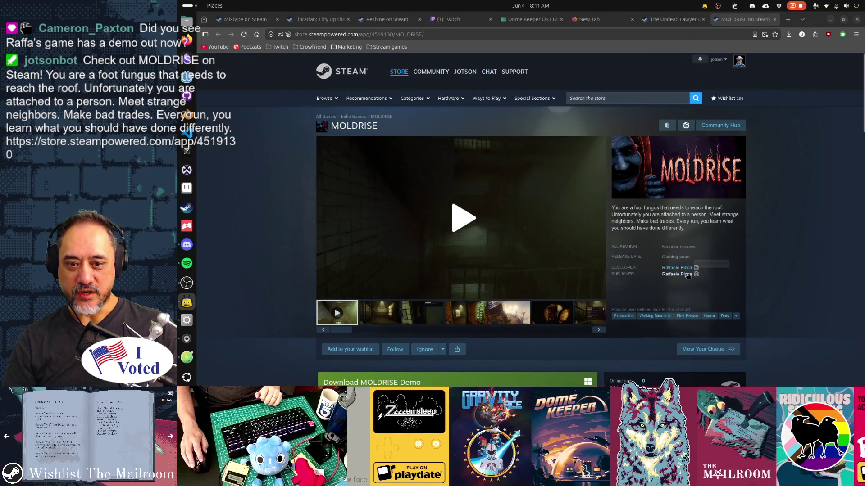
Open the MOLDRISE developer's publisher page and scroll down through its listings
{"action": "left_click", "coordinate": [688, 275]}
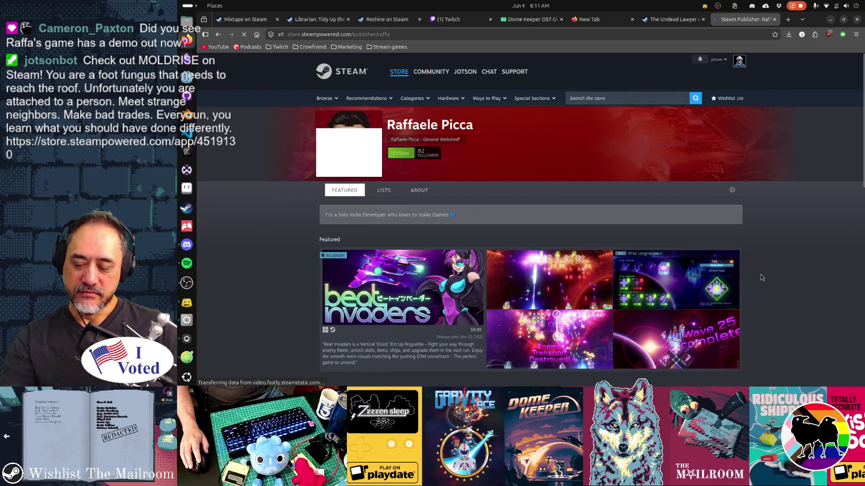
{"action": "scroll", "coordinate": [760, 277], "scroll_direction": "down", "scroll_amount": 5}
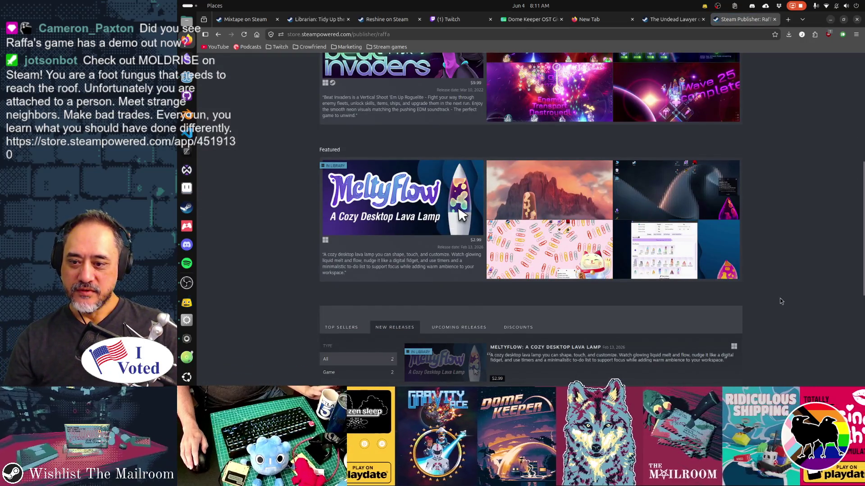
{"action": "scroll", "coordinate": [782, 302], "scroll_direction": "down", "scroll_amount": 3}
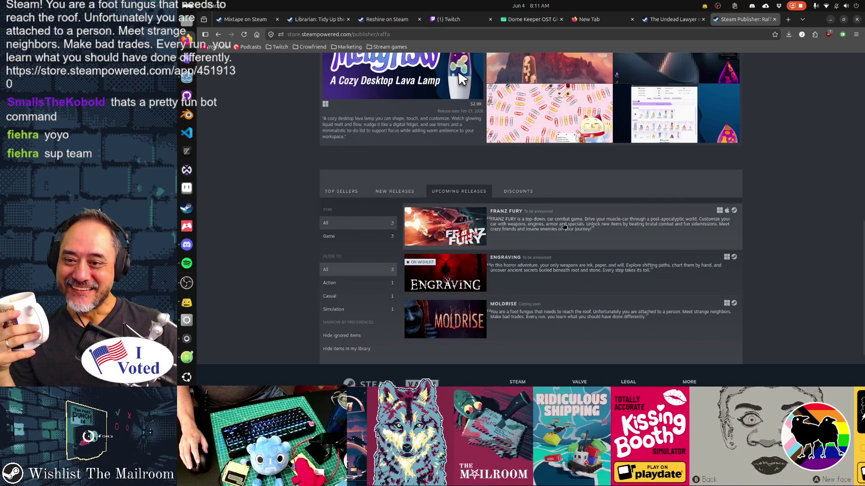
Wishlist FRANZ FURY, then wishlist and follow MOLDRISE from the publisher's release list
{"action": "left_click", "coordinate": [454, 235]}
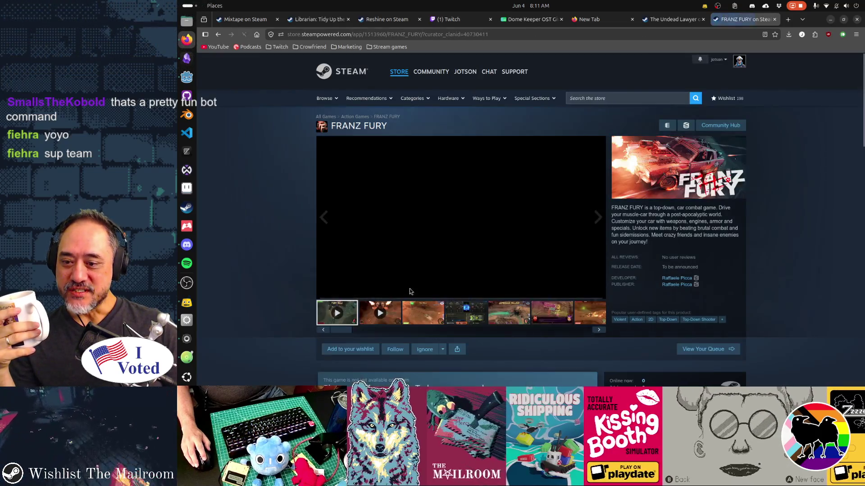
{"action": "left_click", "coordinate": [343, 349]}
{"action": "key", "text": "alt+Left"}
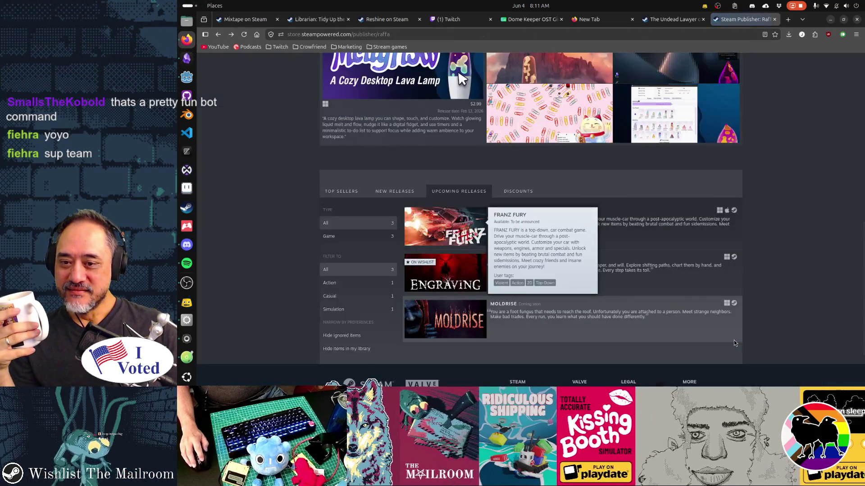
{"action": "left_click", "coordinate": [590, 300]}
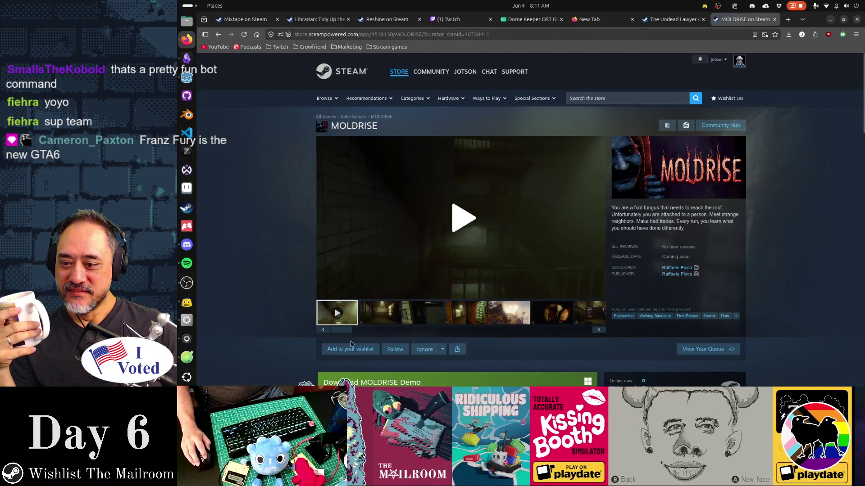
{"action": "left_click", "coordinate": [351, 349]}
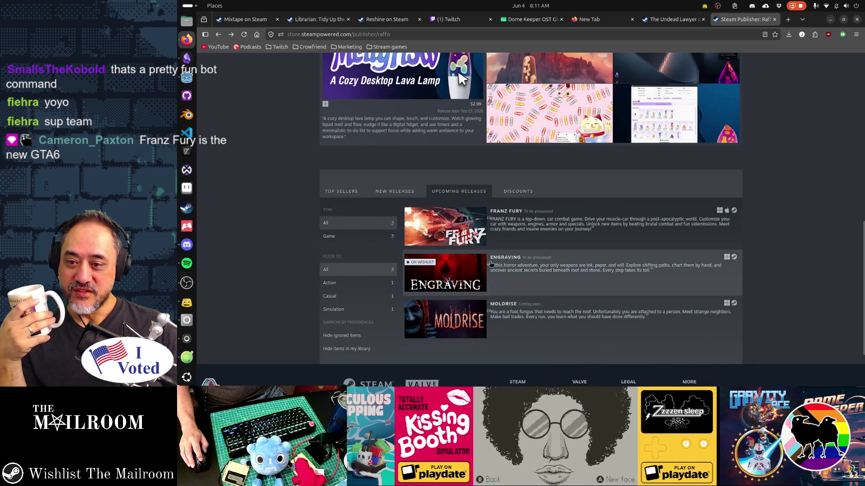
Check FRANZ FURY's store page and SteamDB metadata, then return to the upcoming releases list
{"action": "mouse_move", "coordinate": [467, 271]}
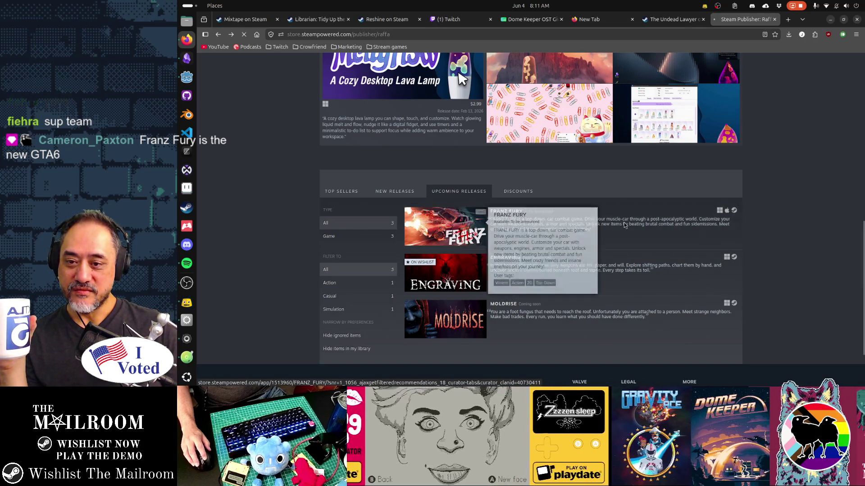
{"action": "left_click", "coordinate": [511, 213]}
{"action": "scroll", "coordinate": [801, 247], "scroll_direction": "down", "scroll_amount": 5}
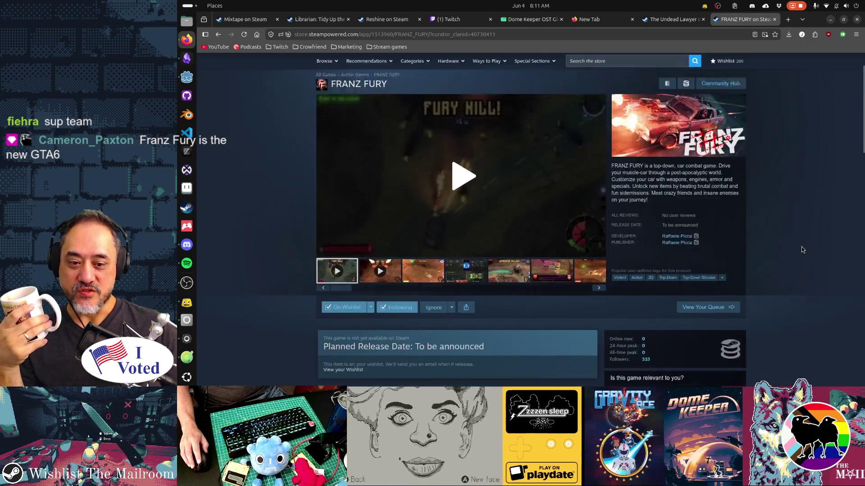
{"action": "scroll", "coordinate": [801, 246], "scroll_direction": "up", "scroll_amount": 3}
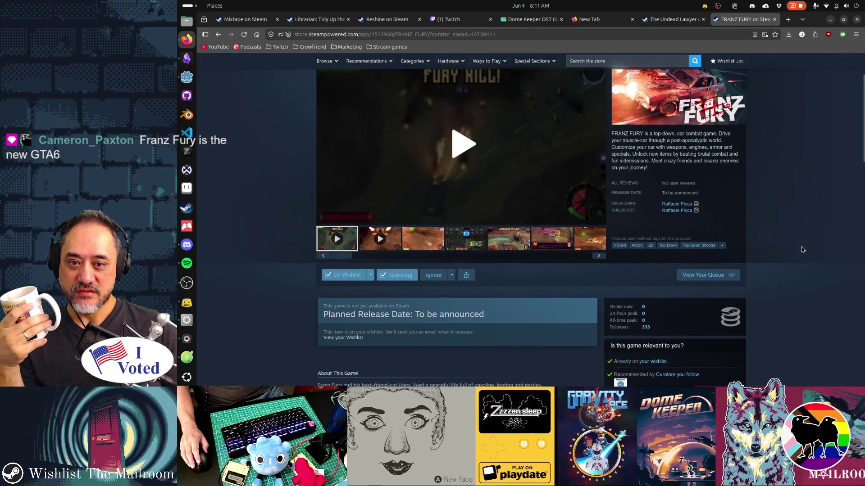
{"action": "key", "text": "alt+Left"}
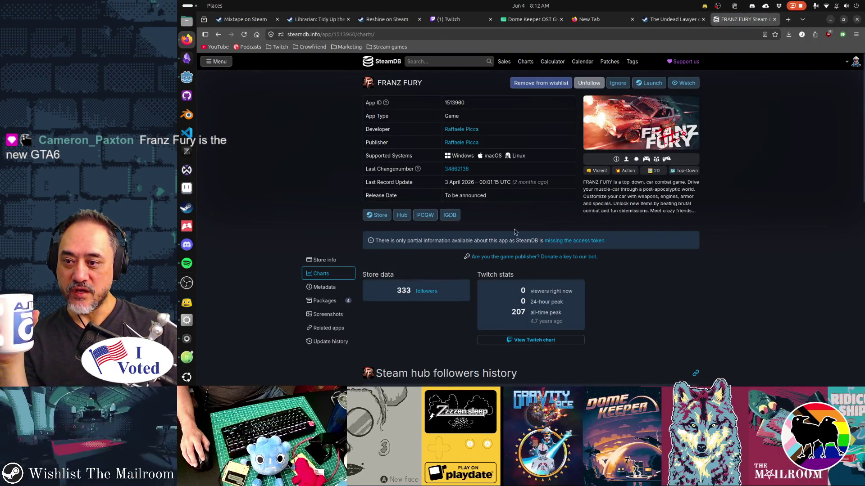
{"action": "left_click", "coordinate": [329, 288]}
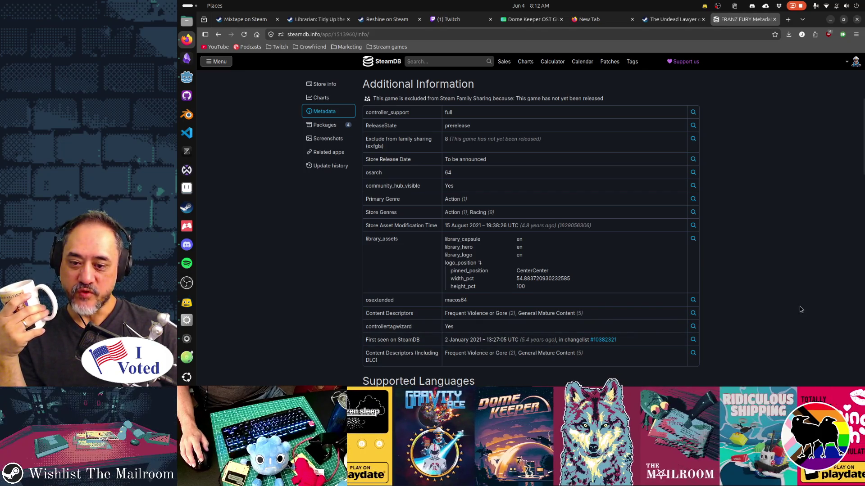
{"action": "key", "text": "F5"}
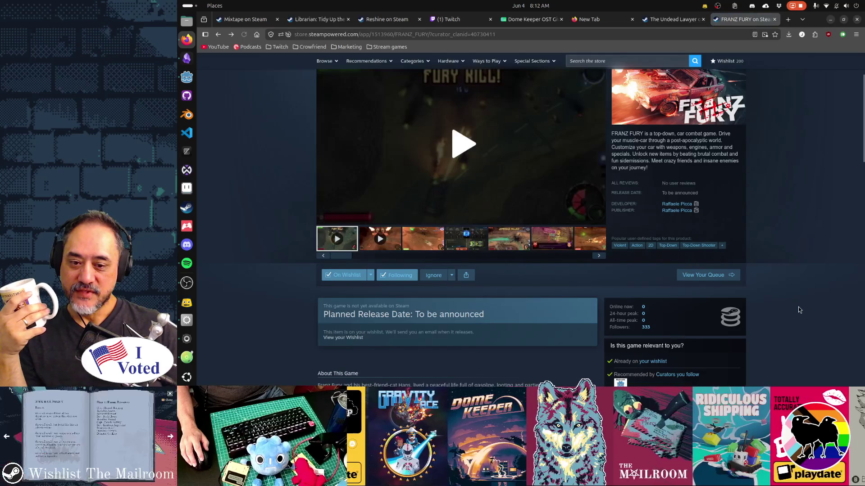
{"action": "key", "text": "alt+Left"}
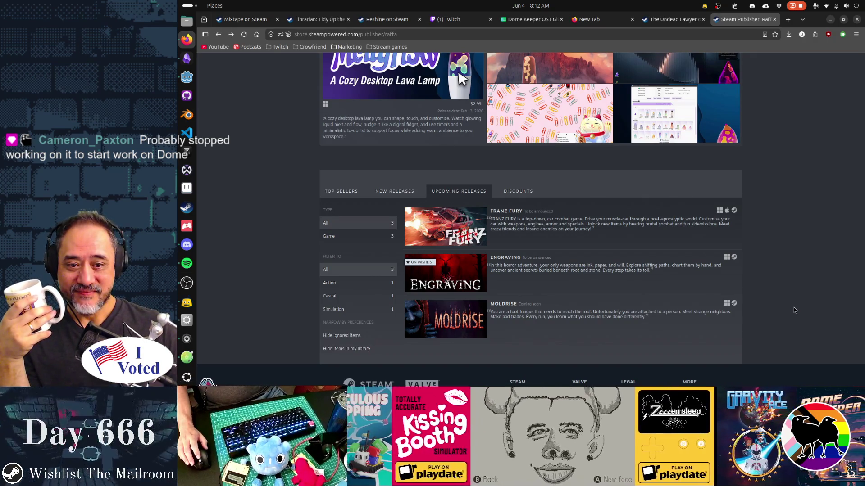
{"action": "mouse_move", "coordinate": [477, 232]}
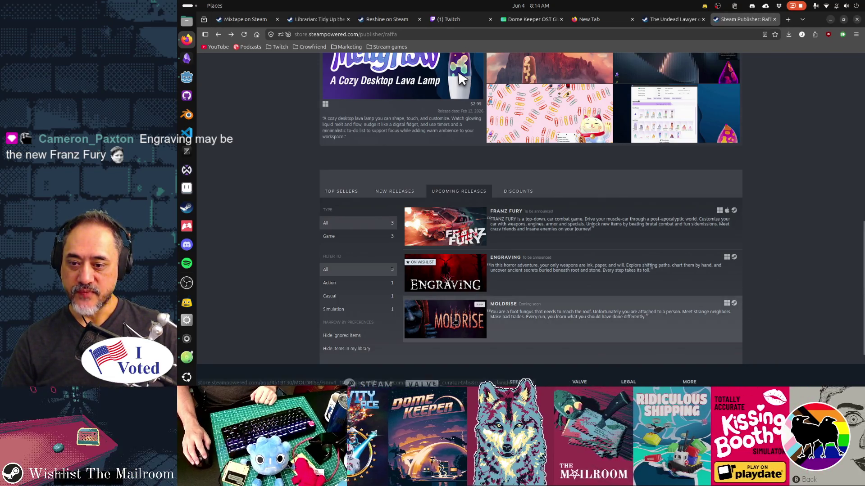
Open the MOLDRISE page, play its trailer full screen, then exit full screen
{"action": "left_click", "coordinate": [734, 309]}
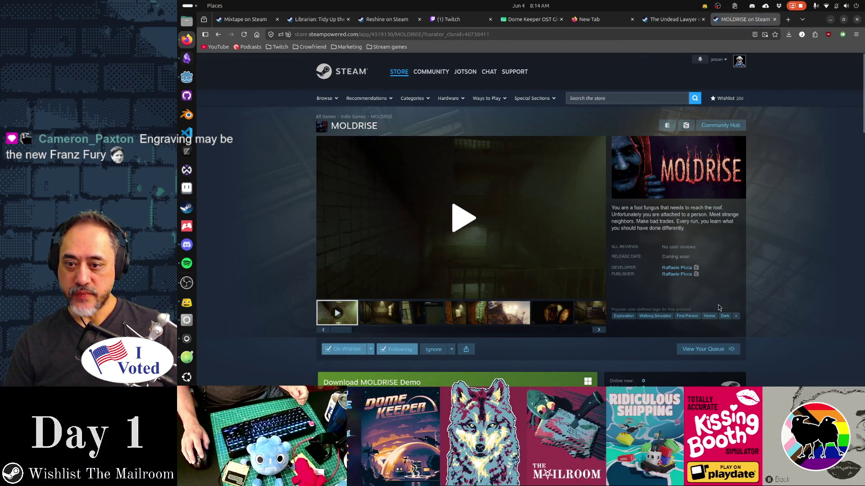
{"action": "left_click", "coordinate": [463, 221]}
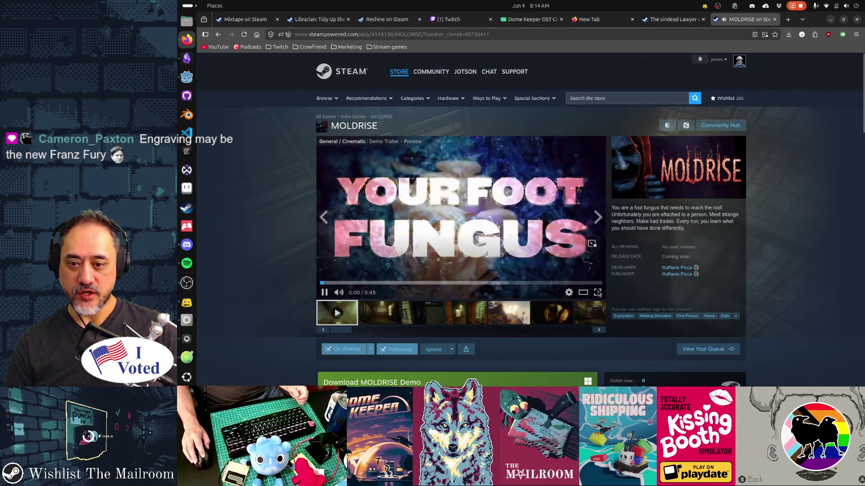
{"action": "left_click", "coordinate": [600, 293]}
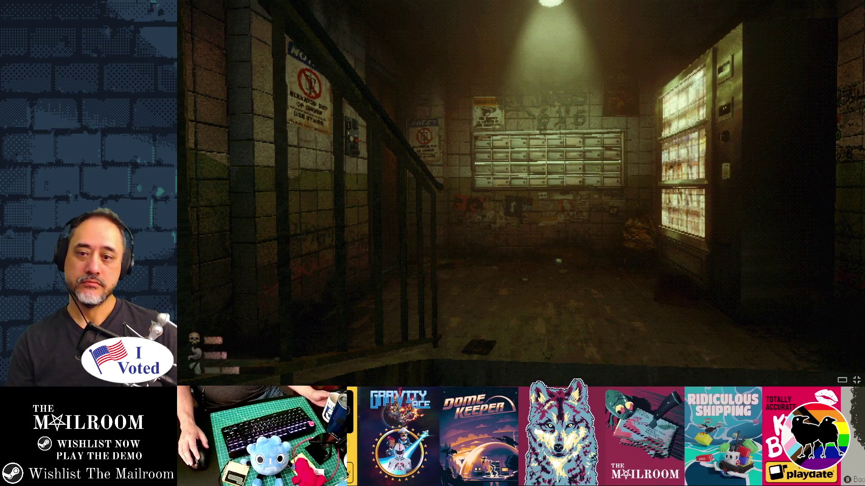
{"action": "key", "text": "Escape"}
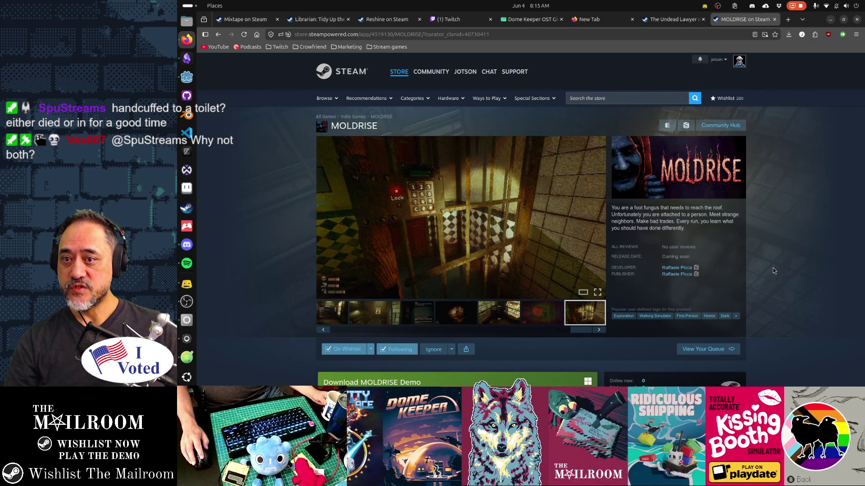
Switch to the Librarian game tab and view its library screenshot full screen
{"action": "key", "text": "ctrl+Tab"}
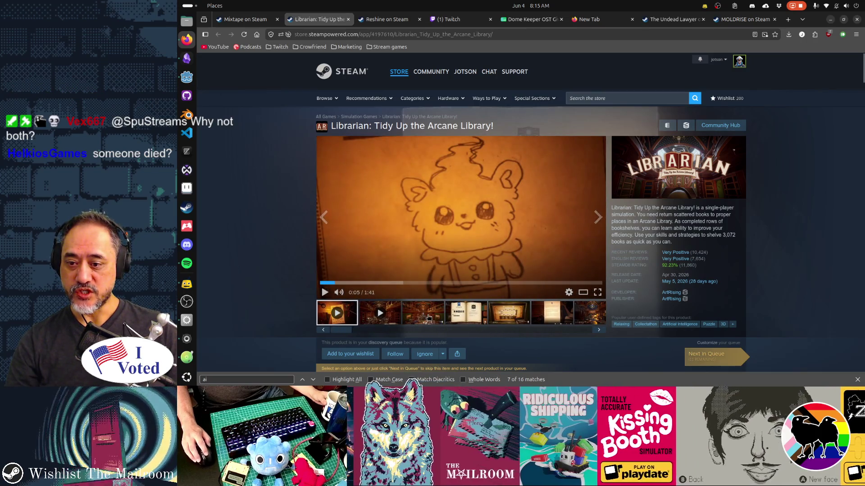
{"action": "left_click", "coordinate": [597, 293]}
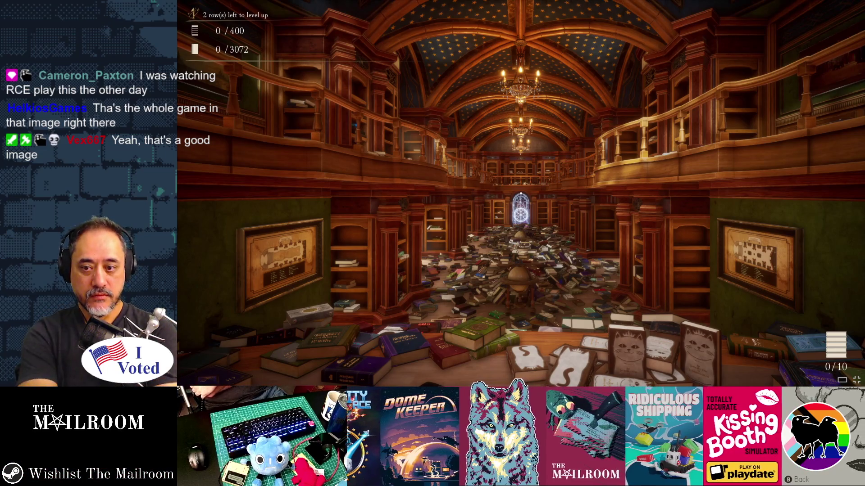
Exit the full-screen Librarian screenshot, reopen it, and finally close it again
{"action": "key", "text": "Escape"}
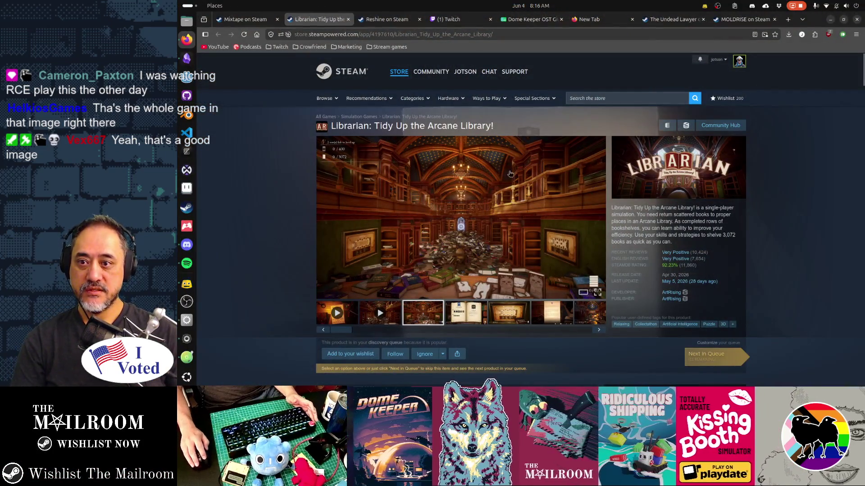
{"action": "left_click", "coordinate": [598, 294]}
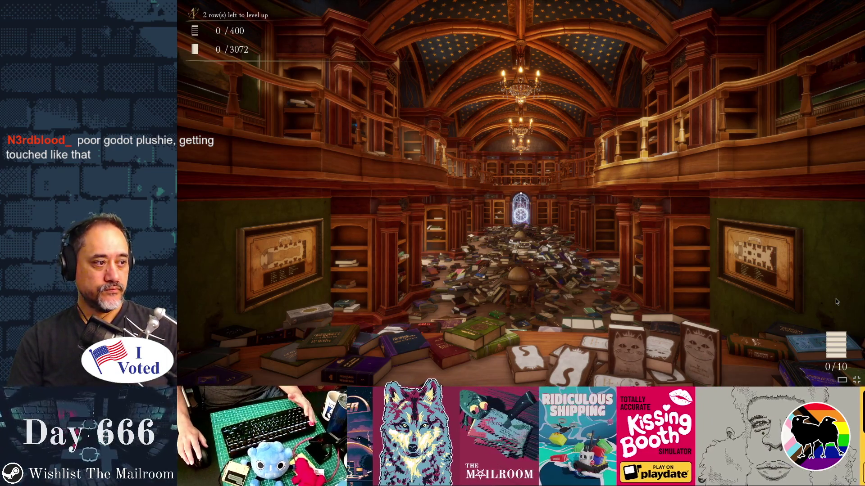
{"action": "key", "text": "Escape"}
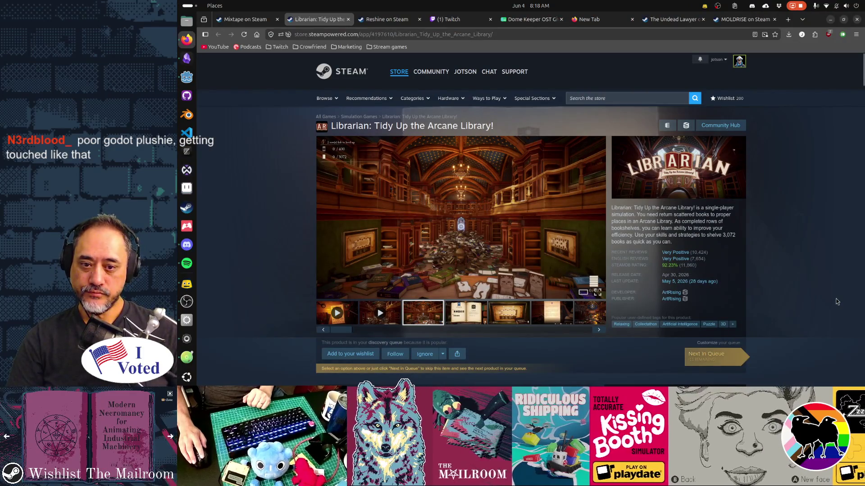
Browse the library map, letter and overview screenshots, then switch to the Reshine page
{"action": "mouse_move", "coordinate": [701, 255]}
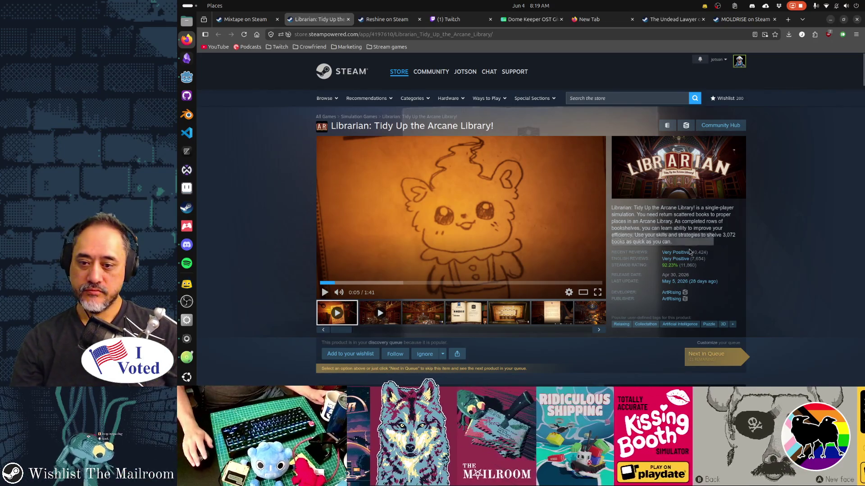
{"action": "left_click", "coordinate": [529, 321]}
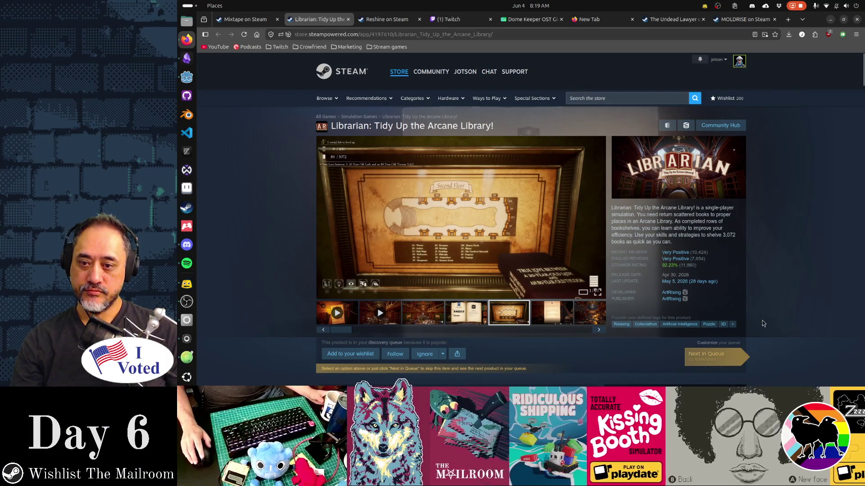
{"action": "left_click", "coordinate": [552, 319]}
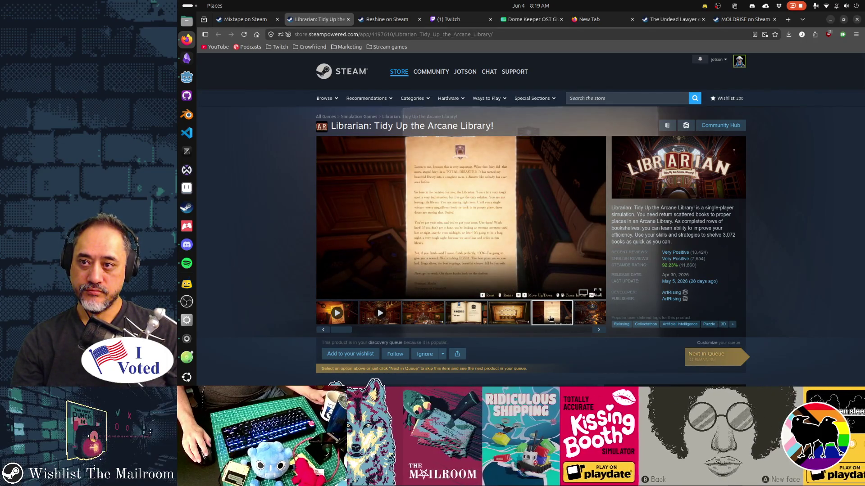
{"action": "left_click", "coordinate": [439, 318]}
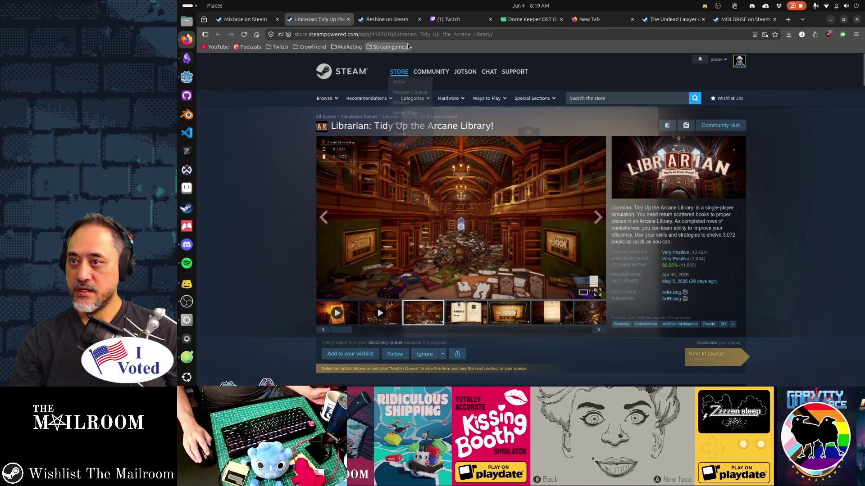
{"action": "left_click", "coordinate": [388, 20]}
{"action": "scroll", "coordinate": [698, 248], "scroll_direction": "up", "scroll_amount": 15}
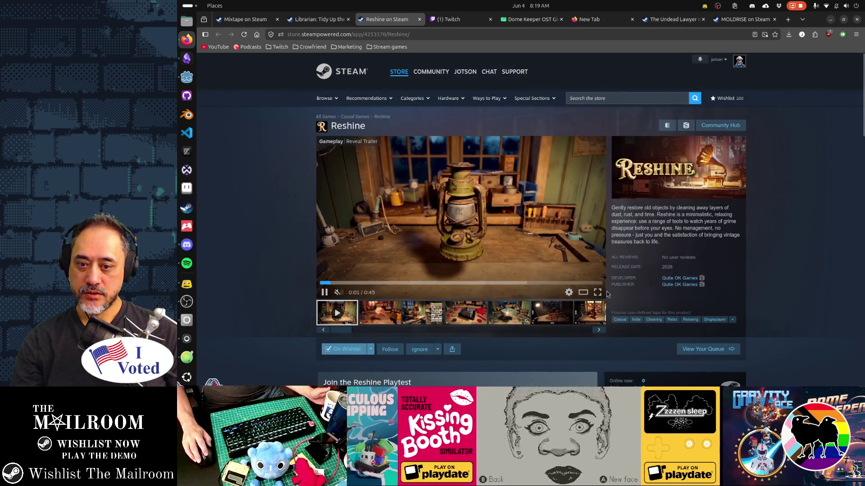
Watch the Reshine trailer full screen, reselect it, then return to the Librarian tab
{"action": "left_click", "coordinate": [598, 292]}
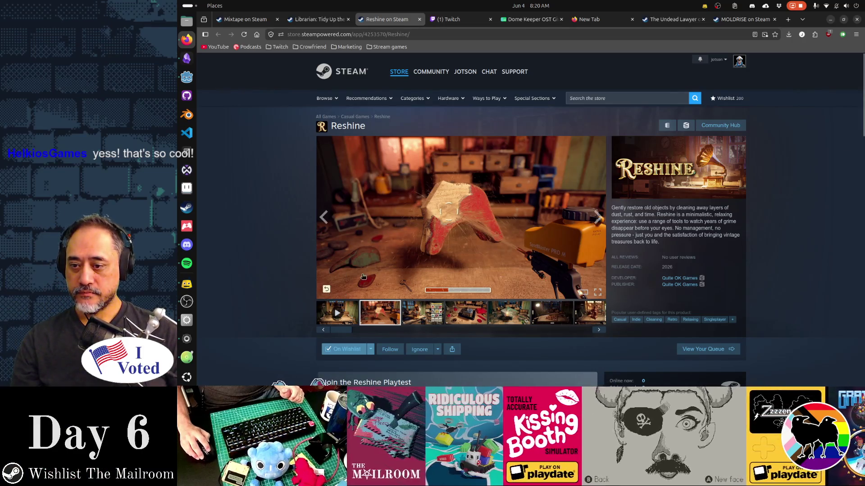
{"action": "left_click", "coordinate": [337, 310]}
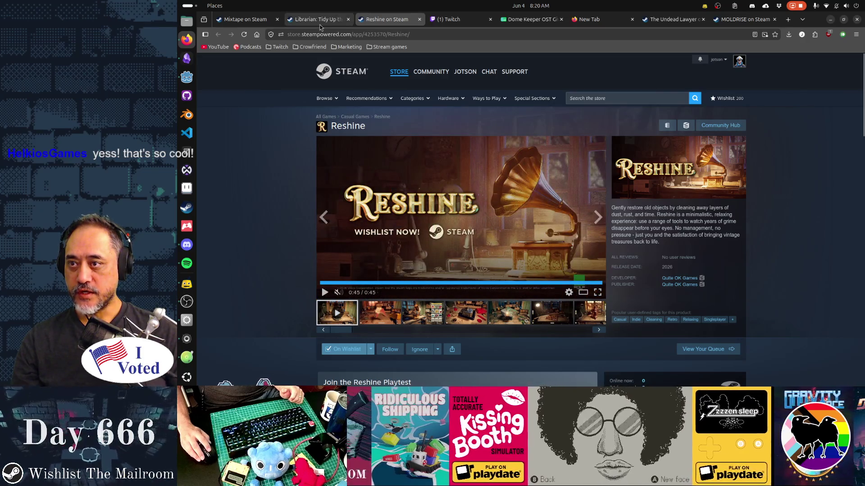
{"action": "key", "text": "ctrl+shift+Tab"}
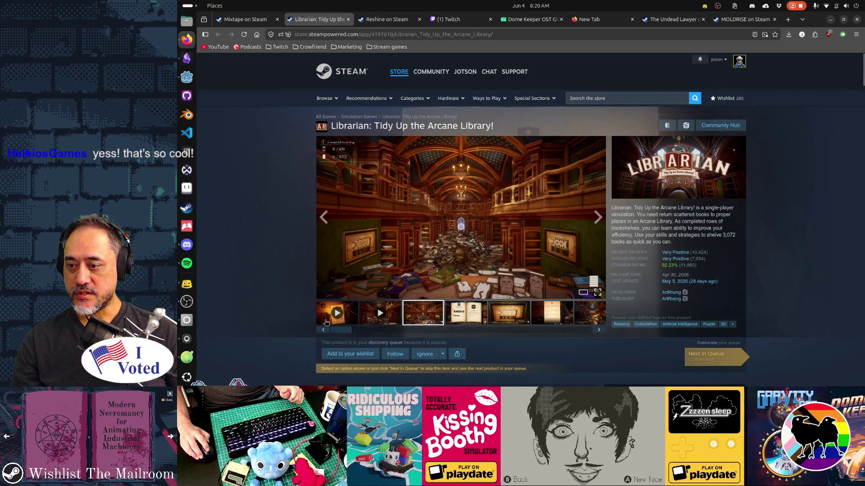
Play the Librarian trailer muted, then bring up the desktop app search
{"action": "left_click", "coordinate": [335, 304]}
{"action": "left_click", "coordinate": [339, 294]}
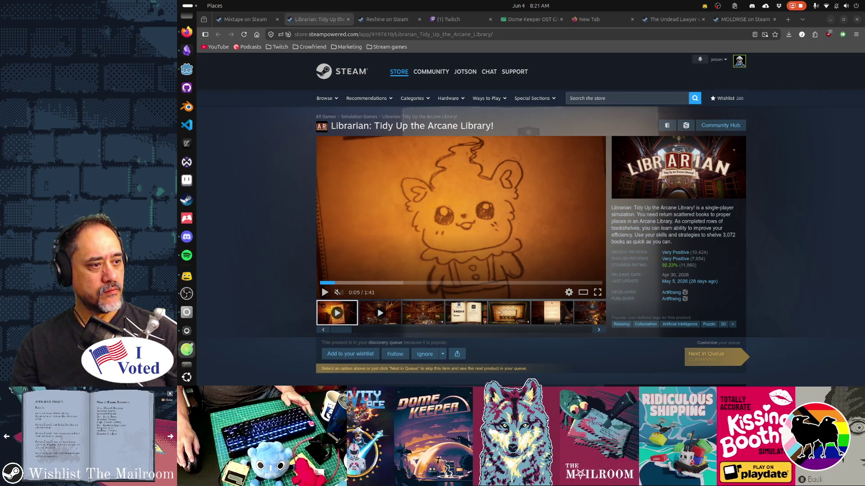
{"action": "key", "text": "super"}
Search apps for 'gaple', dismiss the overview, and switch back to the paused full-screen game
{"action": "type", "text": "gaple"}
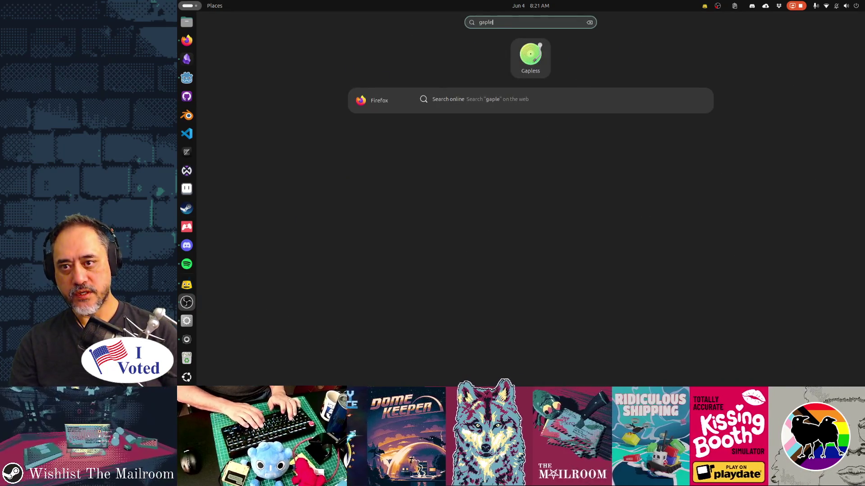
{"action": "key", "text": "super"}
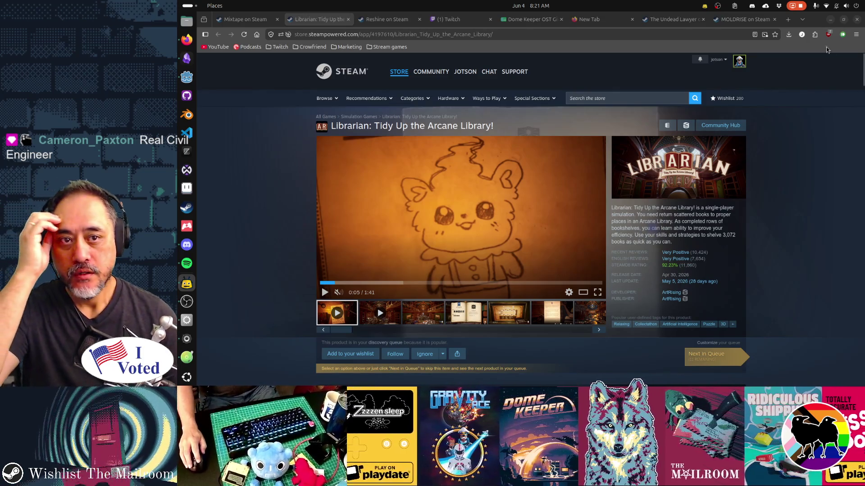
{"action": "key", "text": "alt+Tab"}
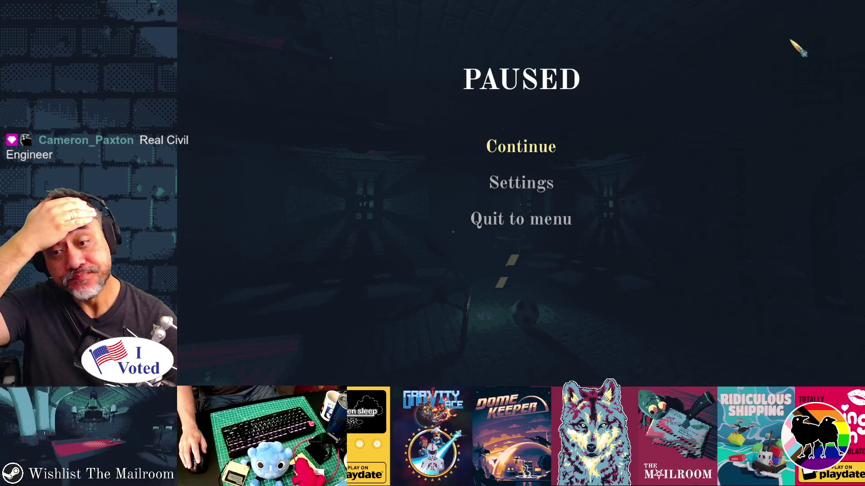
Resume The Mailroom, walk to the bottle shelf, and pick up then replace the centre bottle
{"action": "left_click", "coordinate": [547, 145]}
{"action": "key", "text": "w"}
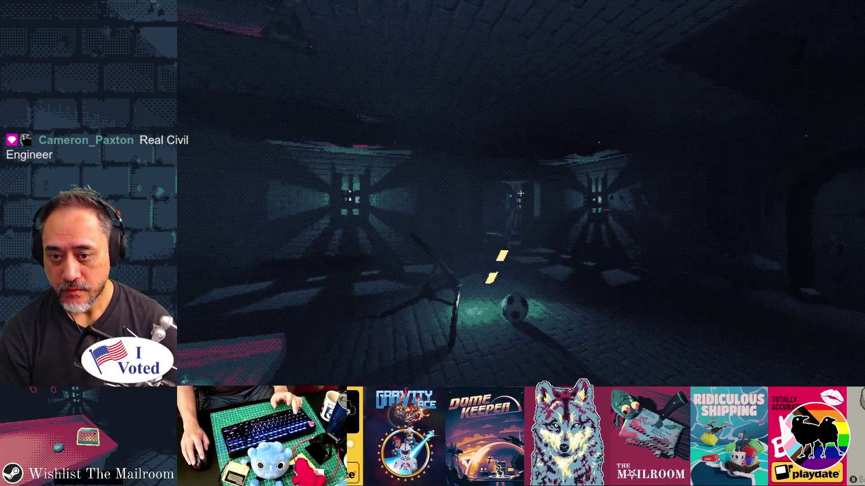
{"action": "key", "text": "w"}
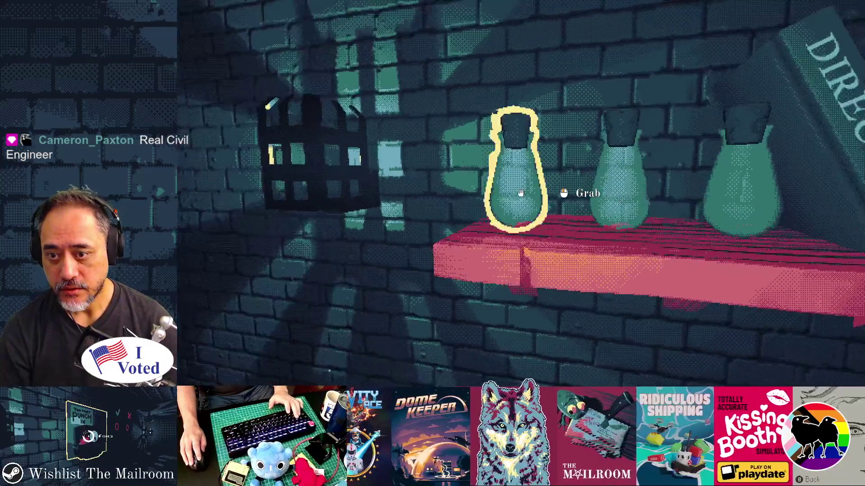
{"action": "left_click", "coordinate": [521, 193]}
{"action": "left_click", "coordinate": [521, 193]}
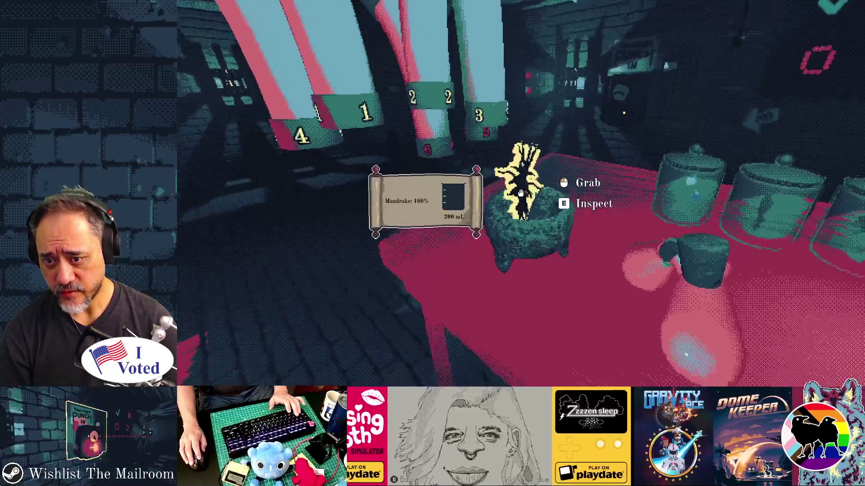
Grind the mandrake, pour it into a vial, and set the vial on the table
{"action": "left_click_drag", "start_coordinate": [520, 193], "coordinate": [520, 193]}
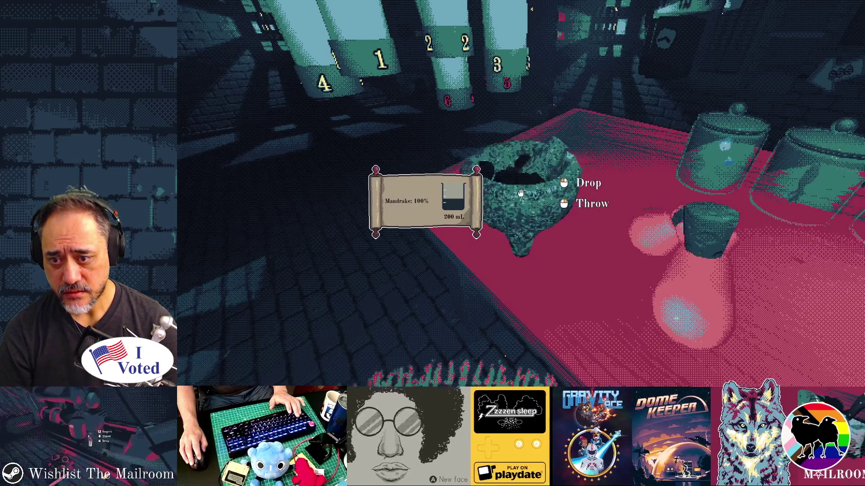
{"action": "left_click", "coordinate": [520, 193]}
{"action": "left_click_drag", "start_coordinate": [520, 192], "coordinate": [520, 193]}
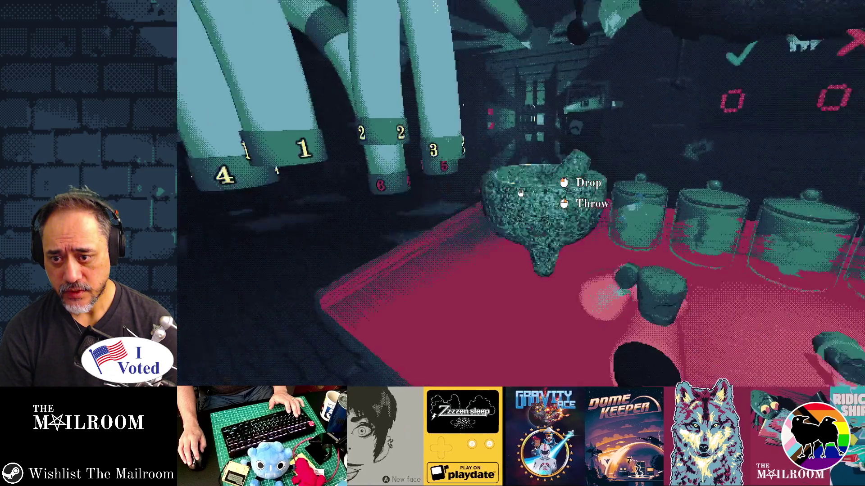
{"action": "left_click", "coordinate": [520, 193]}
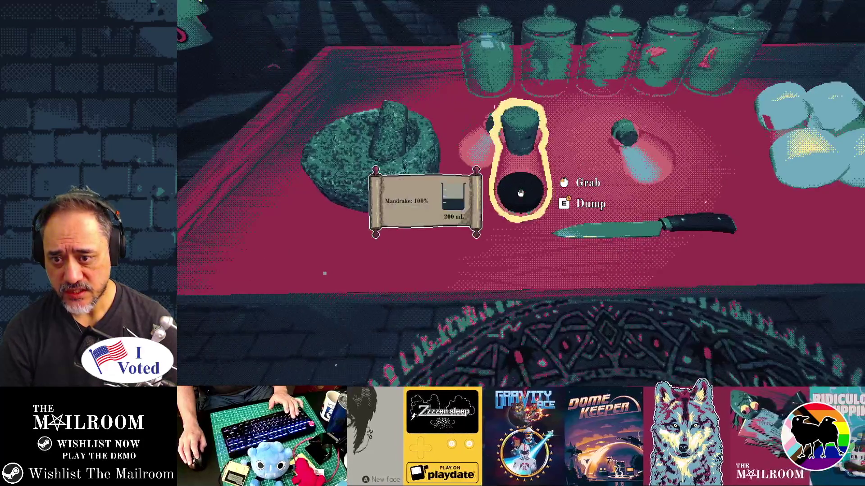
{"action": "left_click", "coordinate": [520, 193]}
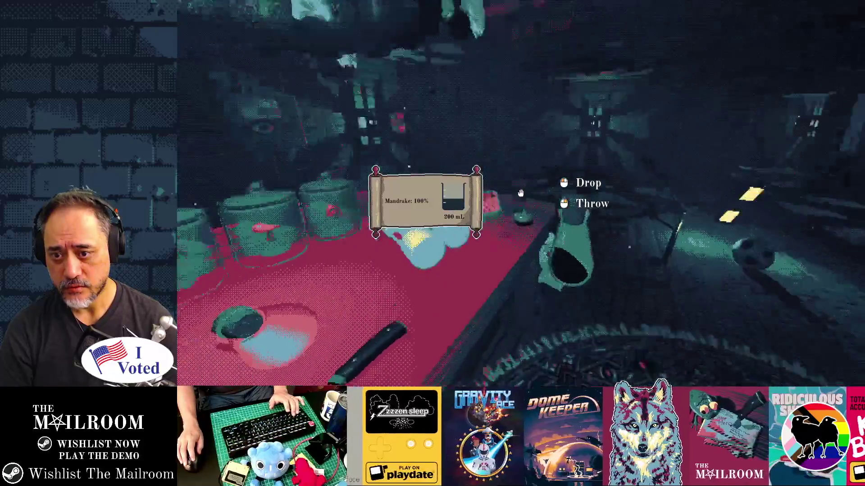
{"action": "left_click", "coordinate": [520, 193]}
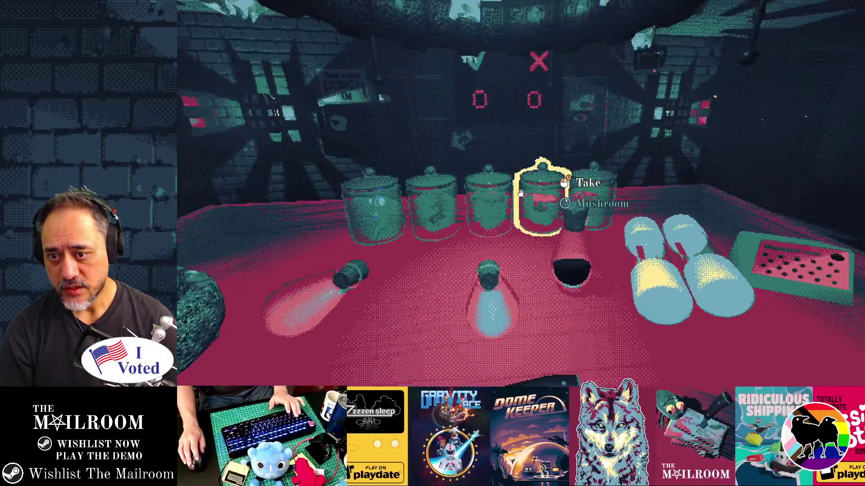
Grind a mushroom from its jar into a flask on the table, then take a fish
{"action": "left_click", "coordinate": [520, 192]}
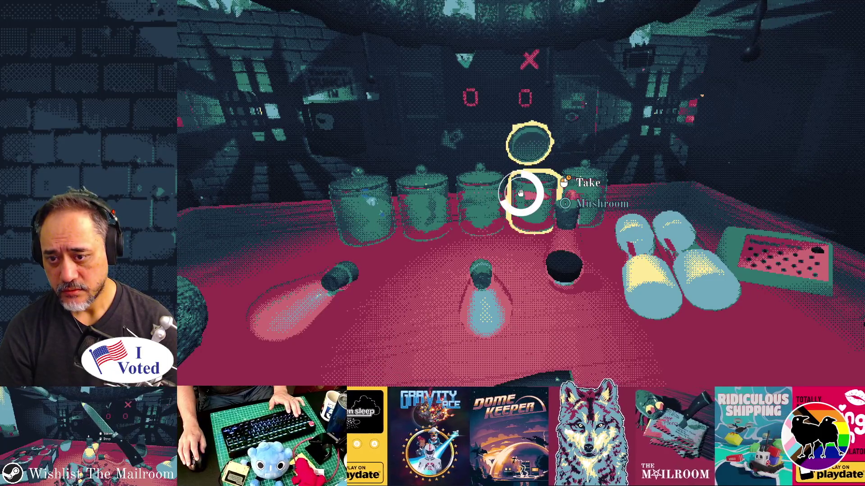
{"action": "left_click", "coordinate": [520, 192]}
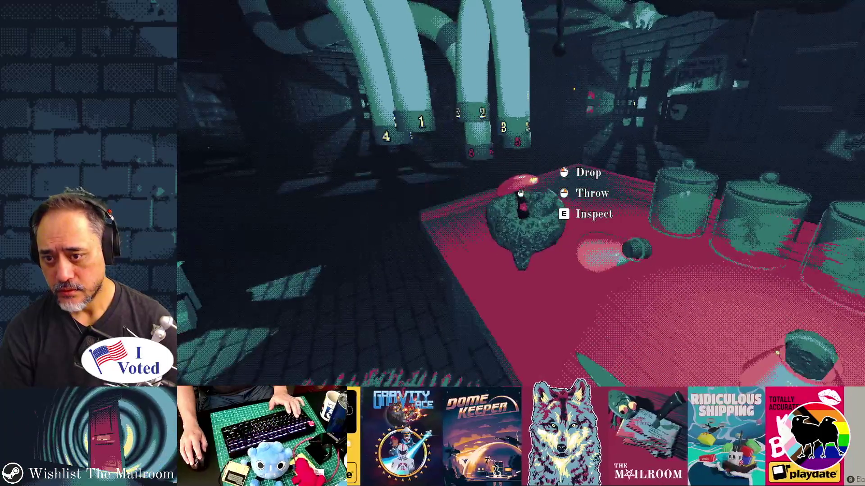
{"action": "left_click", "coordinate": [520, 192]}
{"action": "left_click_drag", "start_coordinate": [521, 193], "coordinate": [521, 193]}
{"action": "left_click", "coordinate": [520, 193]}
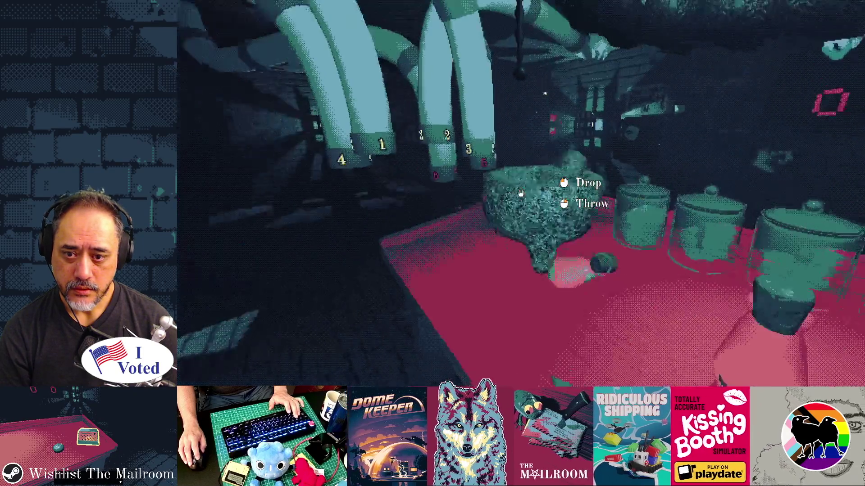
{"action": "left_click", "coordinate": [520, 193]}
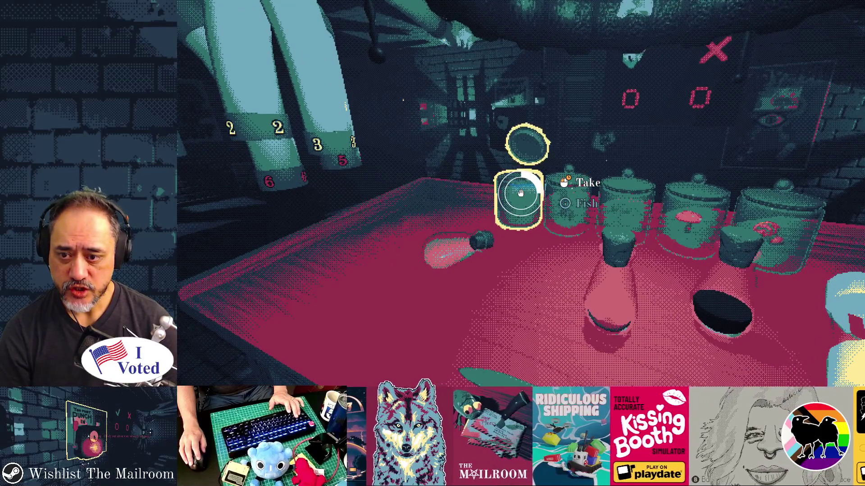
{"action": "left_click_drag", "start_coordinate": [520, 192], "coordinate": [520, 192]}
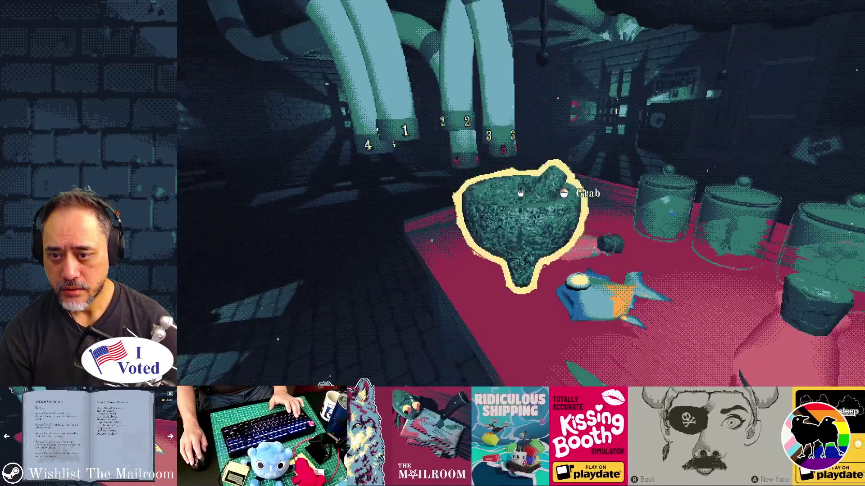
Put the fish into the mortar on the table and grind it
{"action": "left_click", "coordinate": [521, 193]}
{"action": "left_click", "coordinate": [520, 193]}
{"action": "left_click", "coordinate": [520, 193]}
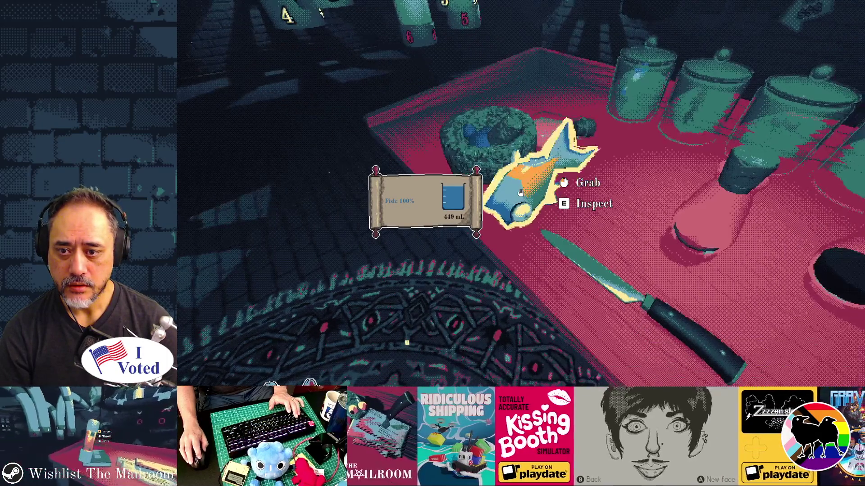
{"action": "left_click", "coordinate": [520, 193]}
{"action": "left_click", "coordinate": [520, 192]}
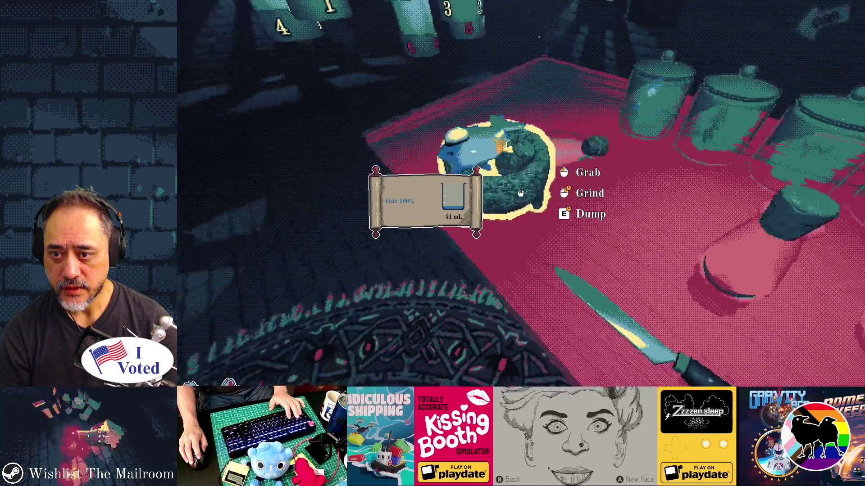
{"action": "left_click_drag", "start_coordinate": [520, 193], "coordinate": [521, 193]}
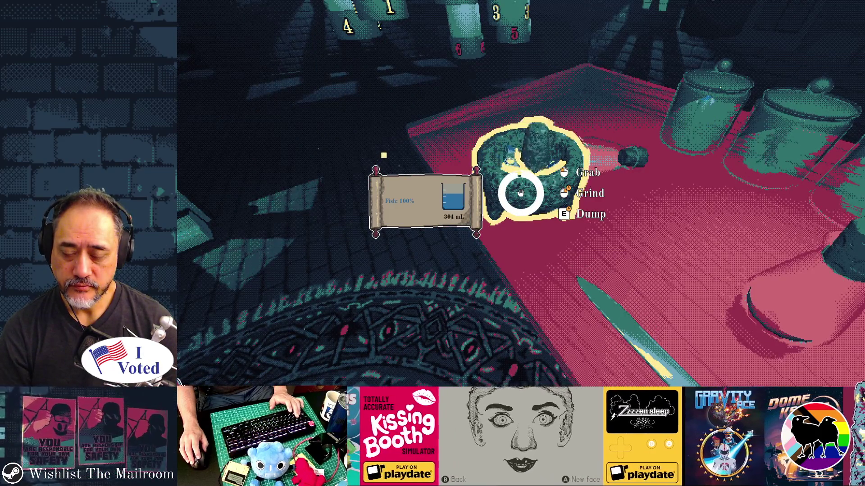
{"action": "left_click", "coordinate": [521, 193]}
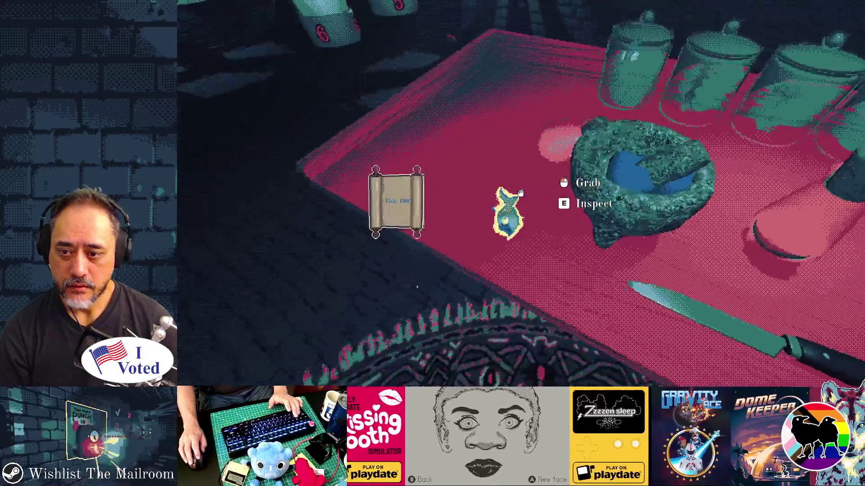
Finish grinding the fish and pour it into a 500 mL flask
{"action": "left_click", "coordinate": [520, 193]}
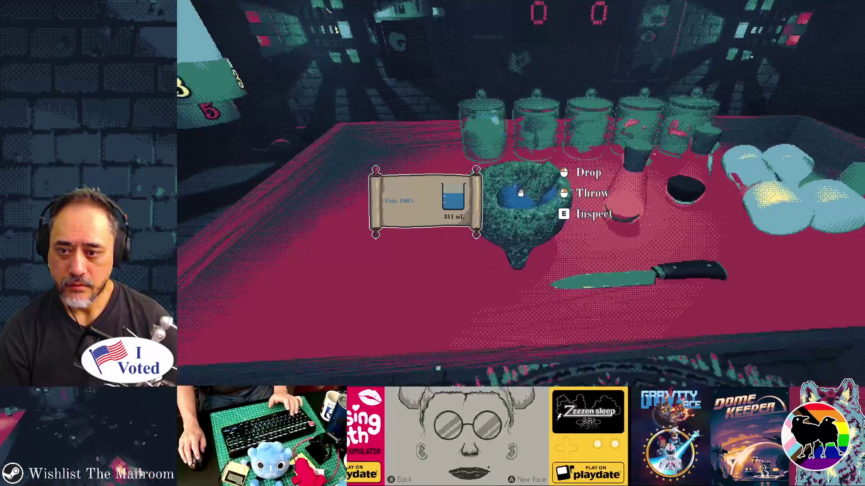
{"action": "left_click", "coordinate": [520, 193]}
{"action": "left_click_drag", "start_coordinate": [520, 193], "coordinate": [520, 193]}
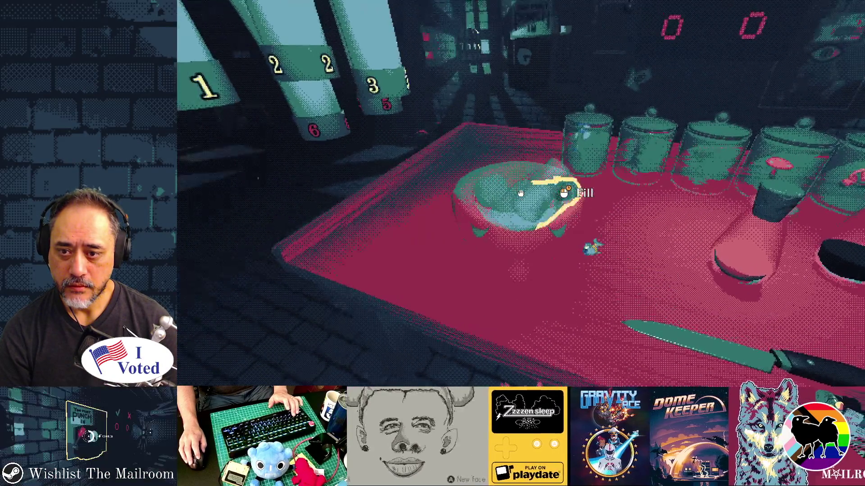
{"action": "left_click", "coordinate": [520, 193]}
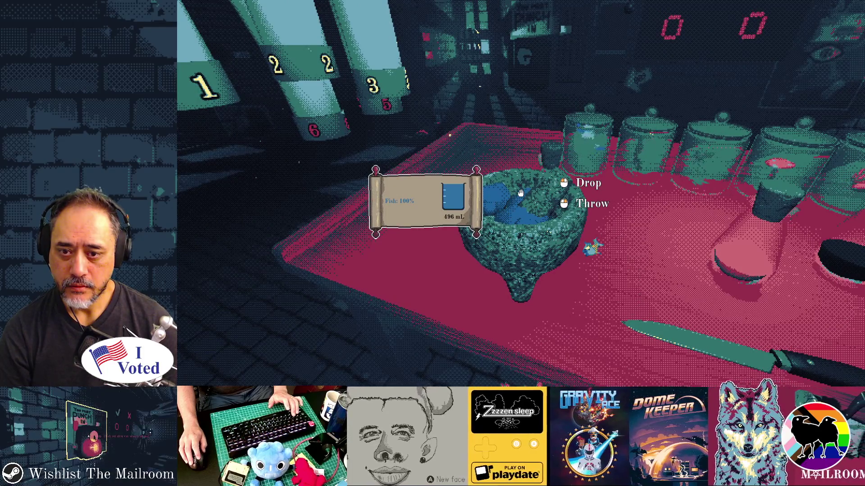
{"action": "left_click_drag", "start_coordinate": [520, 193], "coordinate": [520, 192]}
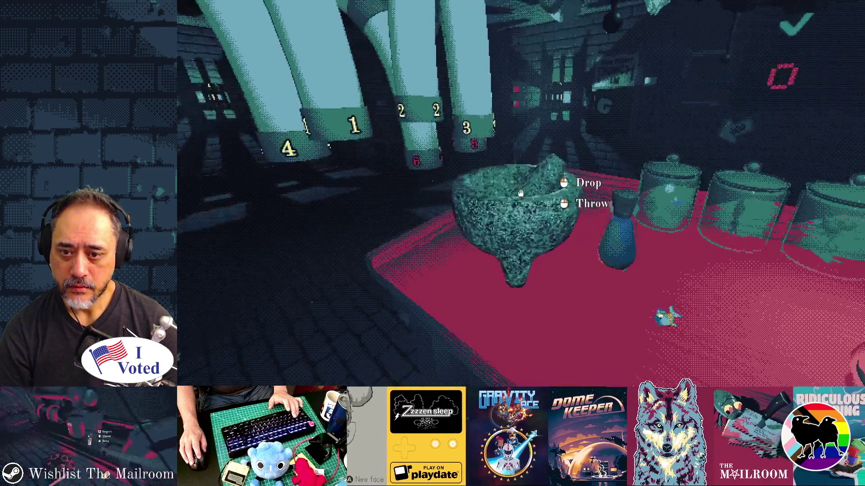
{"action": "left_click", "coordinate": [520, 193]}
{"action": "left_click", "coordinate": [521, 193]}
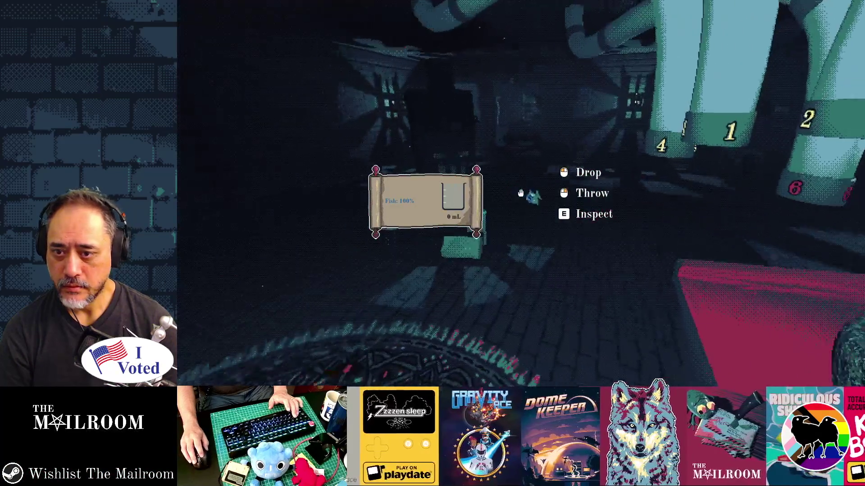
Swap the mushroom flask for the 200 mL Mandrake flask and send it down the floor 3 pipe
{"action": "left_click", "coordinate": [520, 192]}
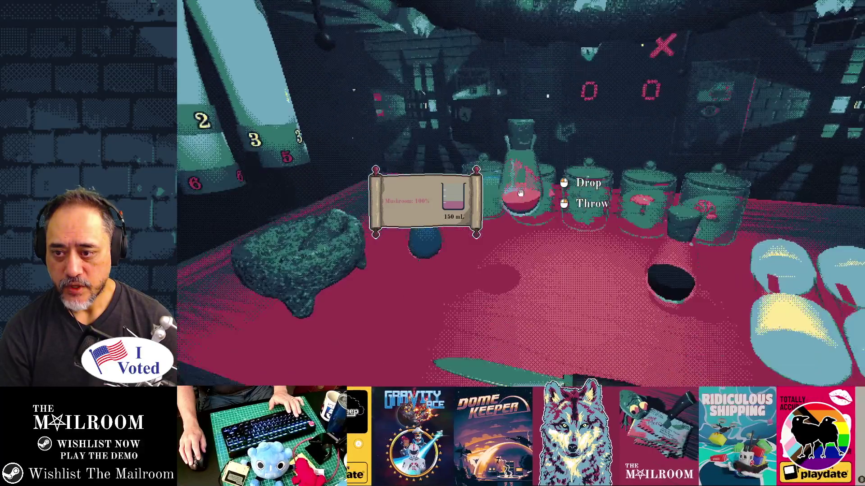
{"action": "left_click", "coordinate": [520, 193]}
{"action": "left_click", "coordinate": [520, 193]}
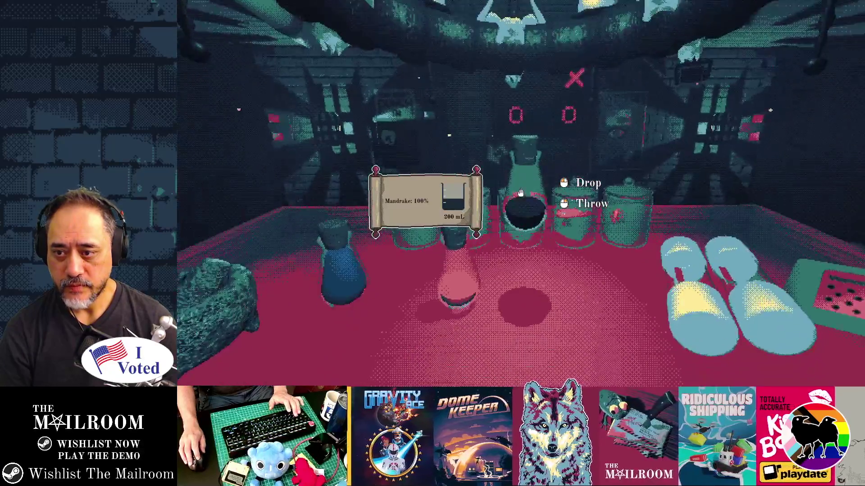
{"action": "left_click", "coordinate": [520, 193]}
{"action": "left_click", "coordinate": [520, 193]}
{"action": "left_click", "coordinate": [520, 192]}
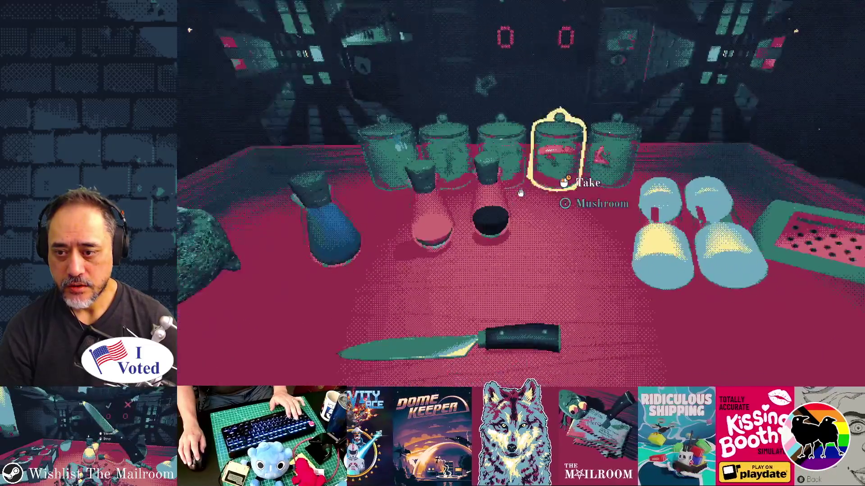
{"action": "left_click", "coordinate": [521, 193]}
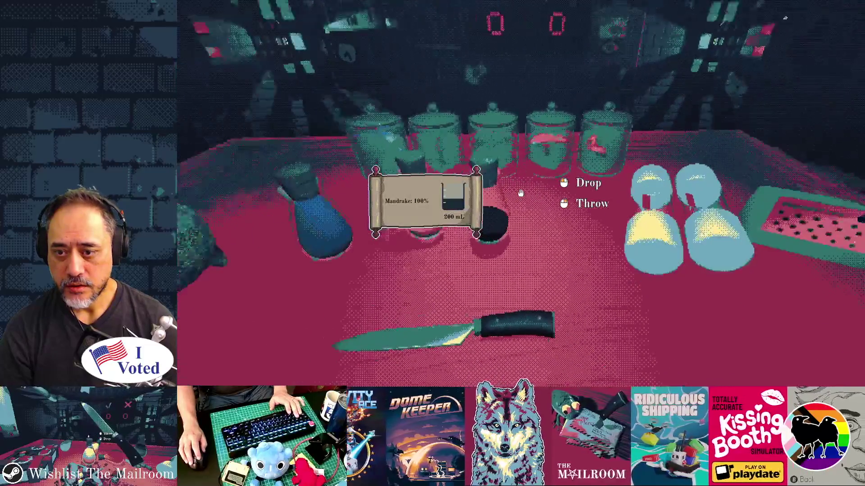
{"action": "left_click", "coordinate": [520, 192]}
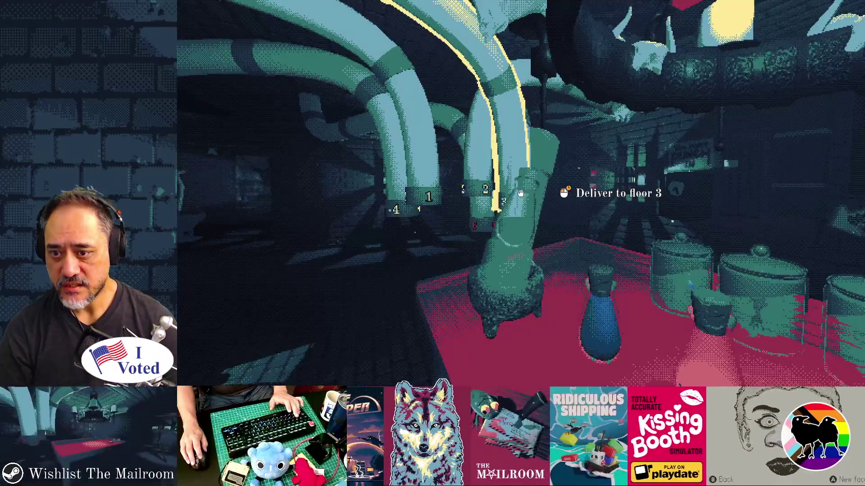
{"action": "left_click", "coordinate": [521, 192]}
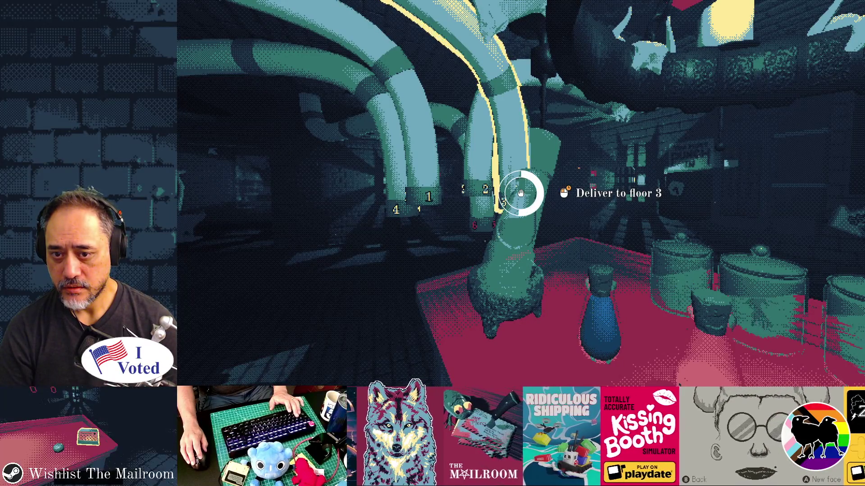
Run the 'day 5' console command to skip ahead, then walk to the flask by the Directory book
{"action": "key", "text": "grave"}
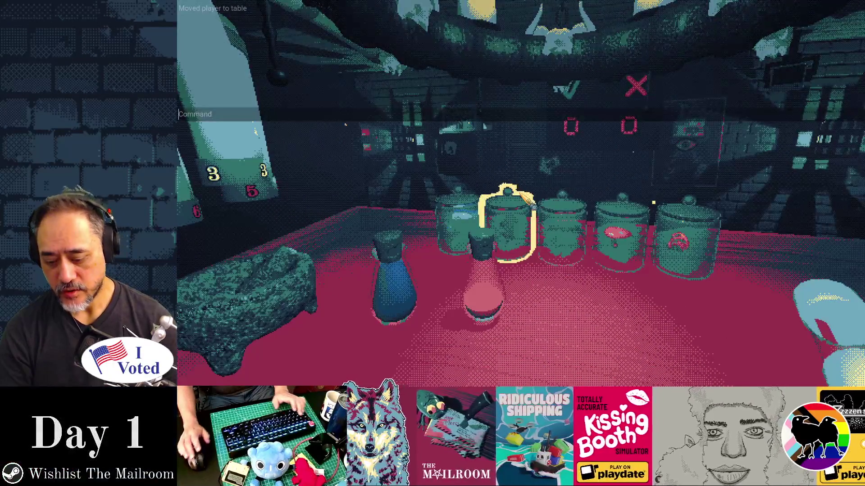
{"action": "type", "text": "day 5"}
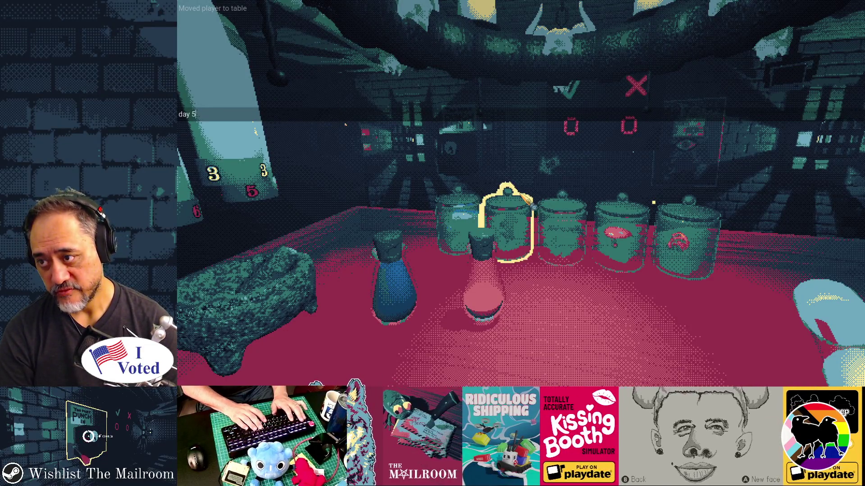
{"action": "key", "text": "Return"}
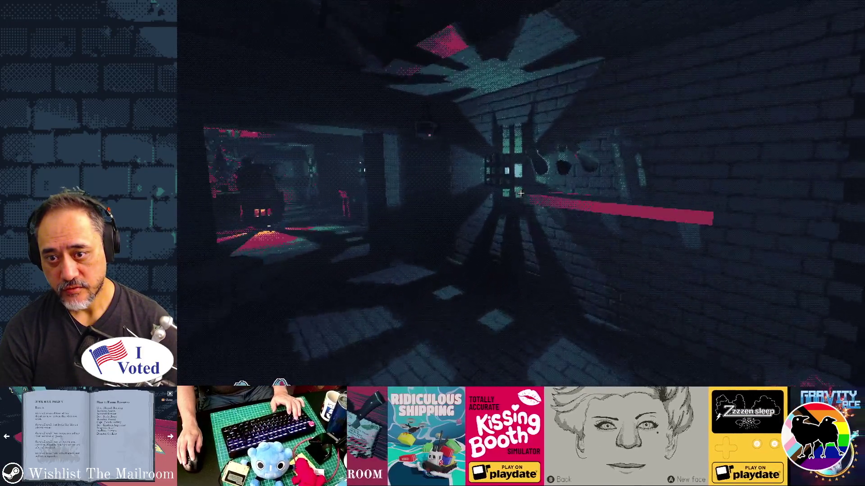
{"action": "key", "text": "w"}
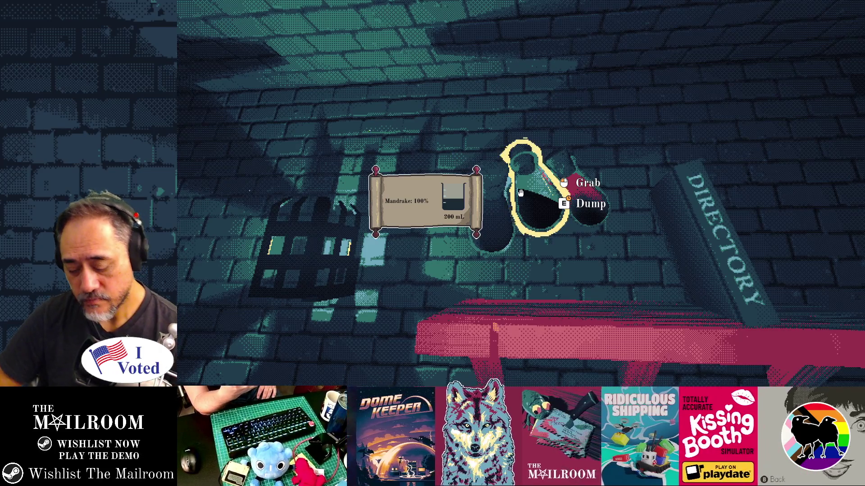
Open the cabinet, take a fresh flask, and walk back toward the brewing table
{"action": "mouse_move", "coordinate": [520, 193]}
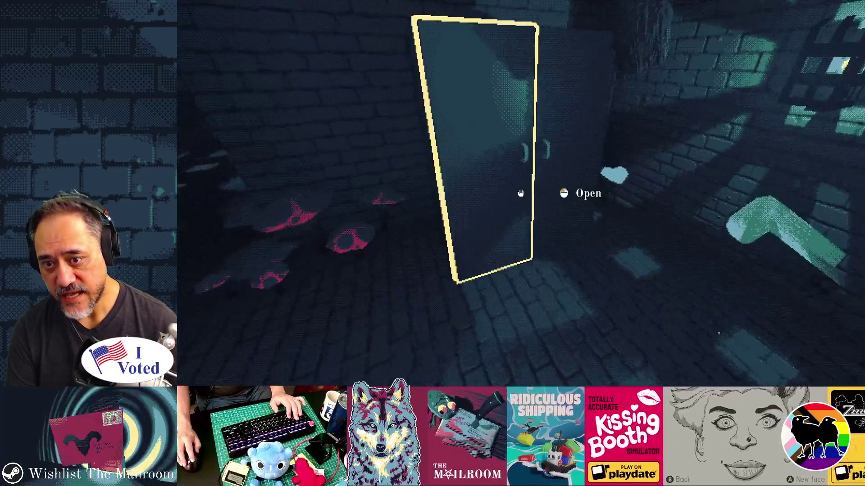
{"action": "left_click", "coordinate": [520, 193]}
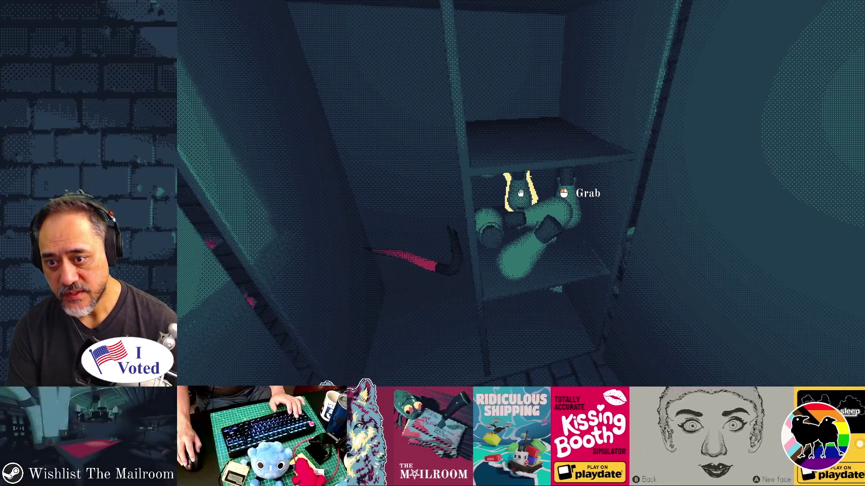
{"action": "left_click", "coordinate": [520, 193]}
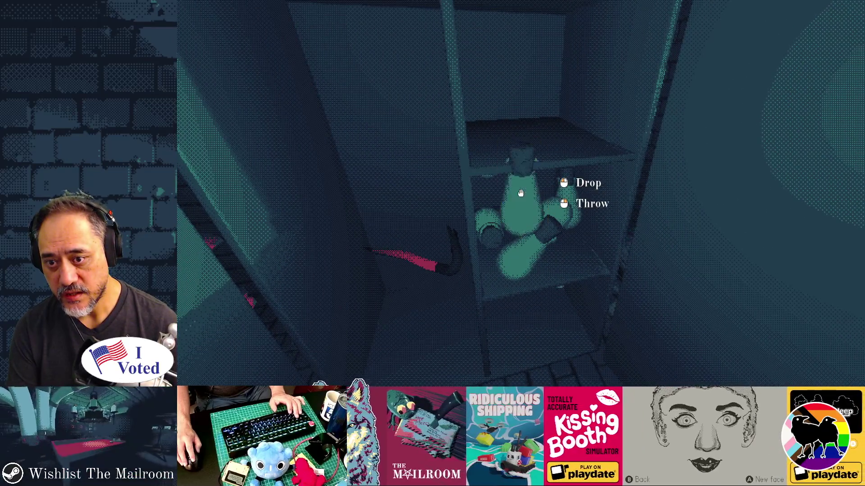
{"action": "mouse_move", "coordinate": [520, 193]}
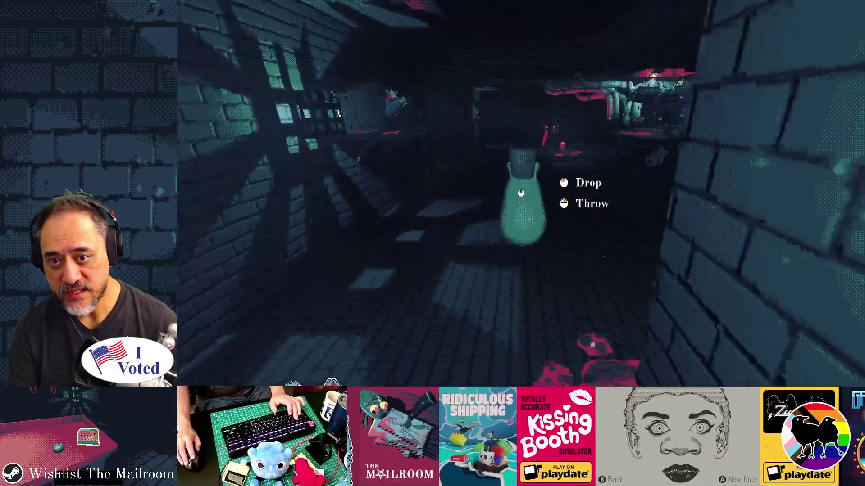
{"action": "key", "text": "w"}
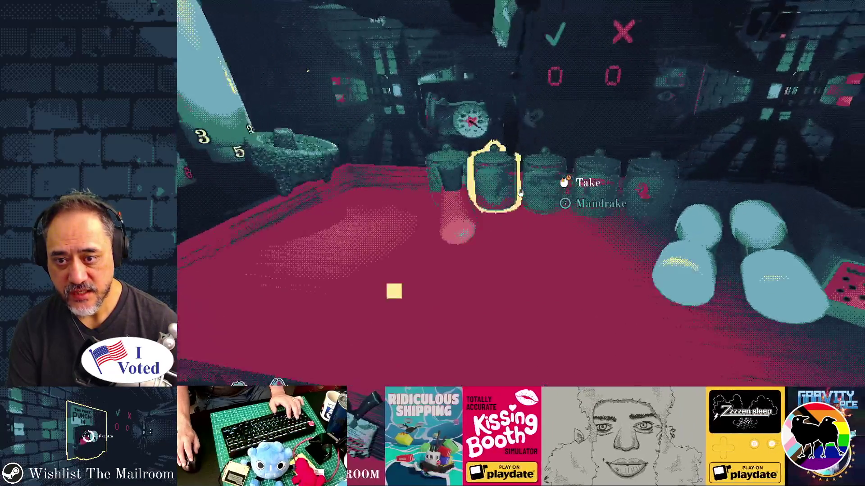
Trigger the low gravity event with 'event lowgravity' in the console
{"action": "key", "text": "grave"}
{"action": "type", "text": "ev"}
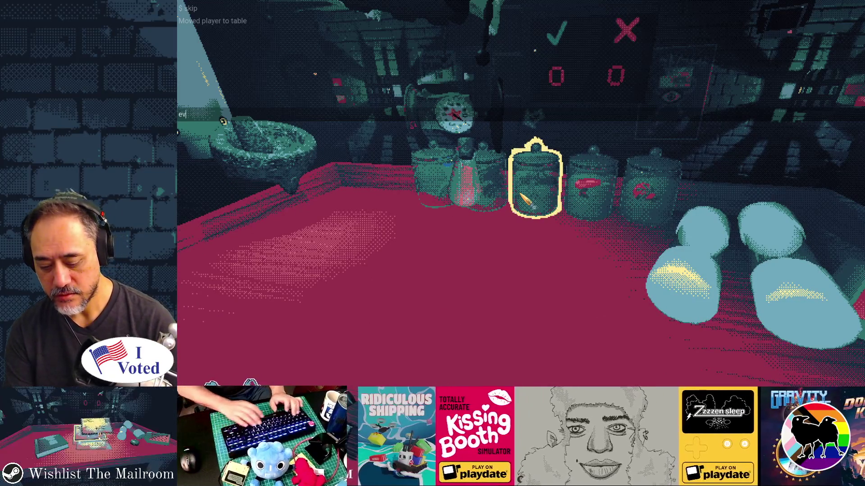
{"action": "type", "text": "vity"}
{"action": "key", "text": "Return"}
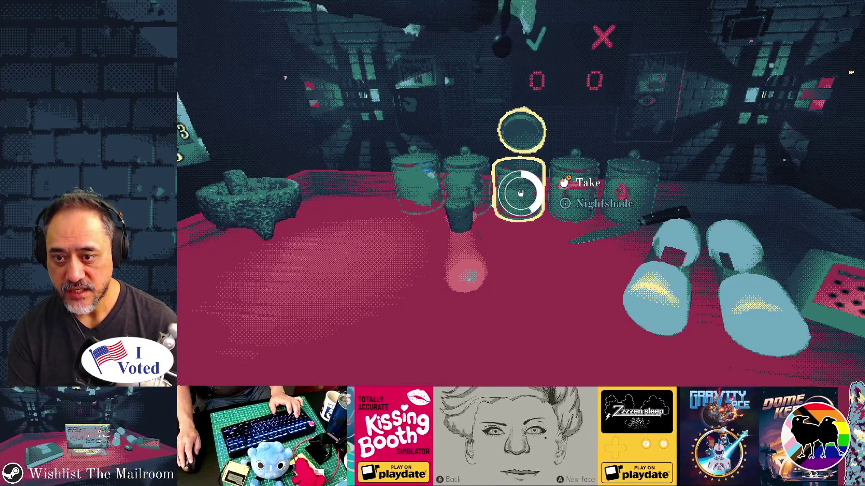
Dump Nightshade into the mortar and fill a flask with 150 mL of it
{"action": "left_click", "coordinate": [520, 193]}
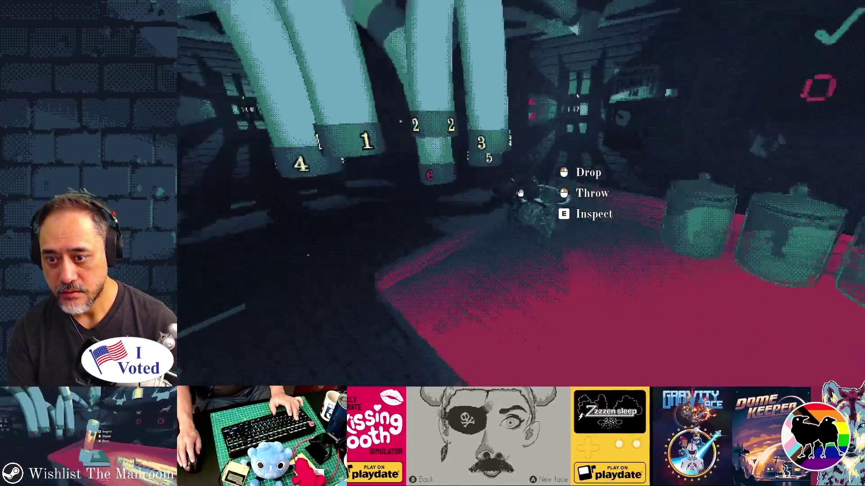
{"action": "key", "text": "e"}
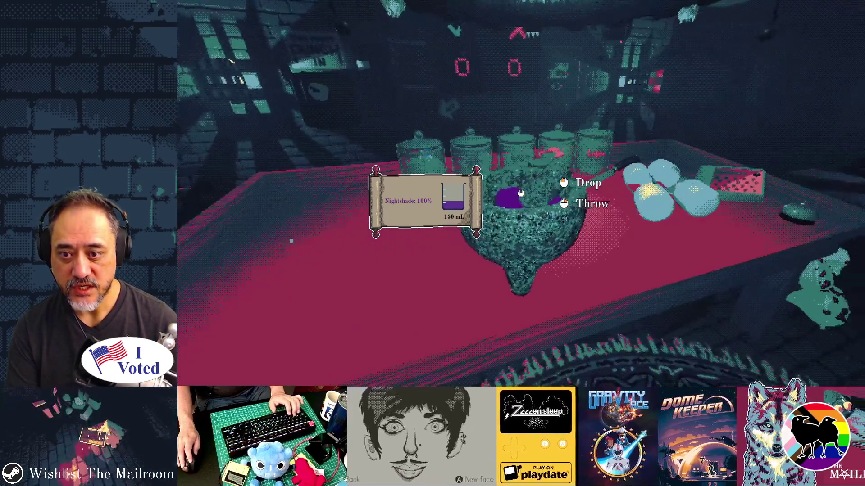
{"action": "left_click", "coordinate": [521, 194]}
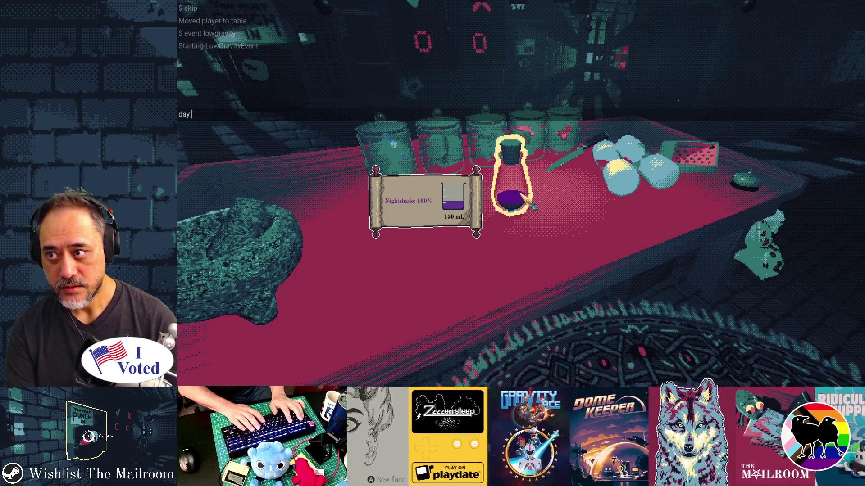
Jump to day 4, place the Nightshade bottle on the cabinet shelf, and stop the game with F8
{"action": "key", "text": "Return"}
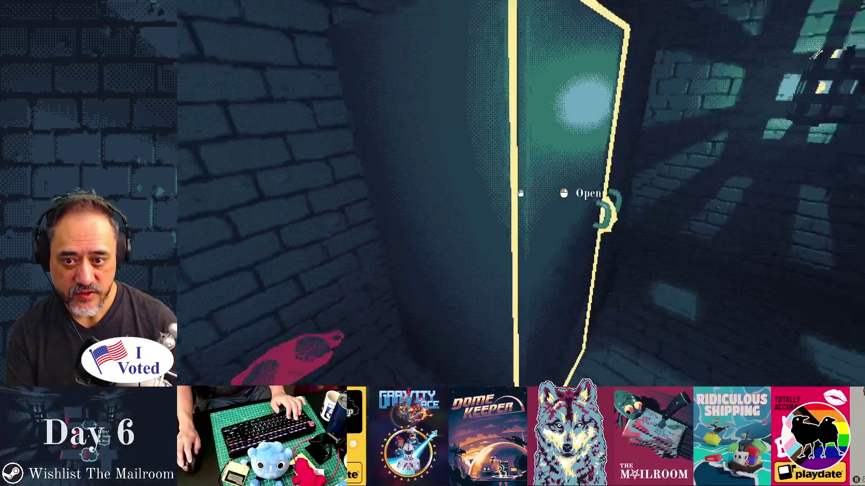
{"action": "left_click", "coordinate": [521, 193]}
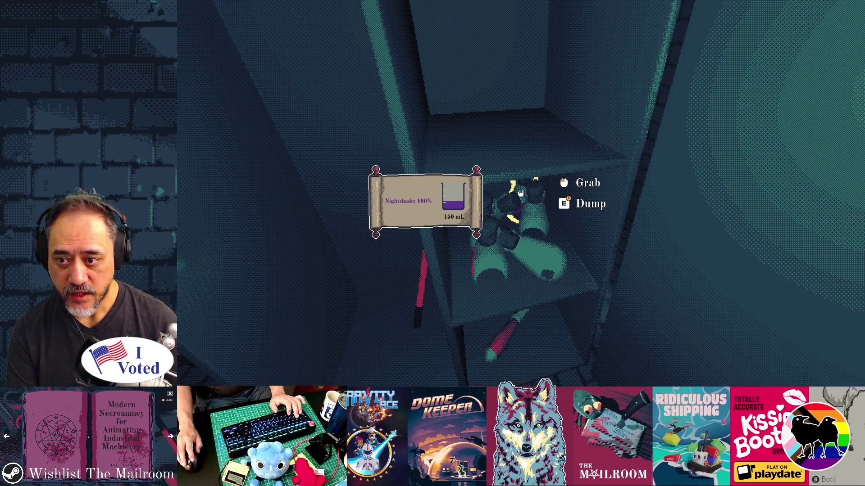
{"action": "left_click", "coordinate": [520, 193]}
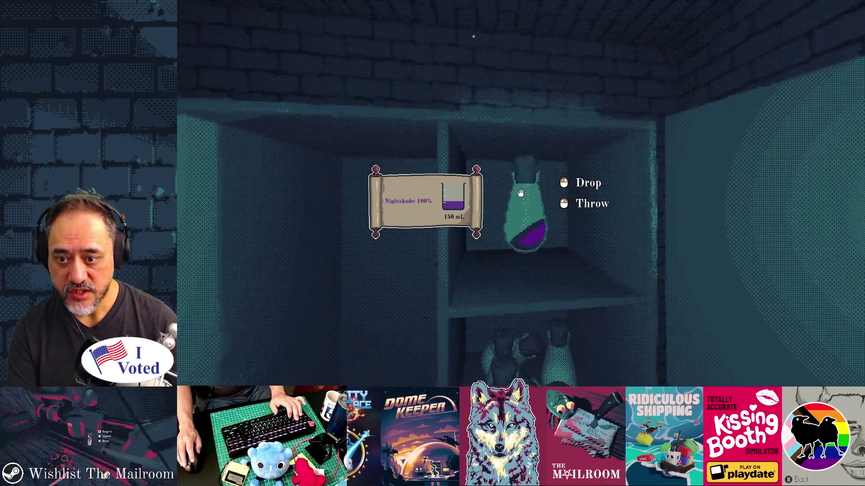
{"action": "left_click", "coordinate": [520, 193]}
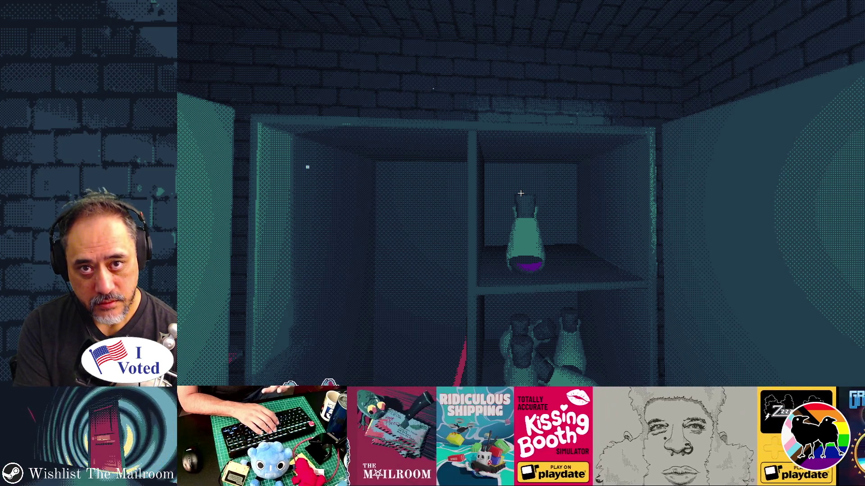
{"action": "key", "text": "F8"}
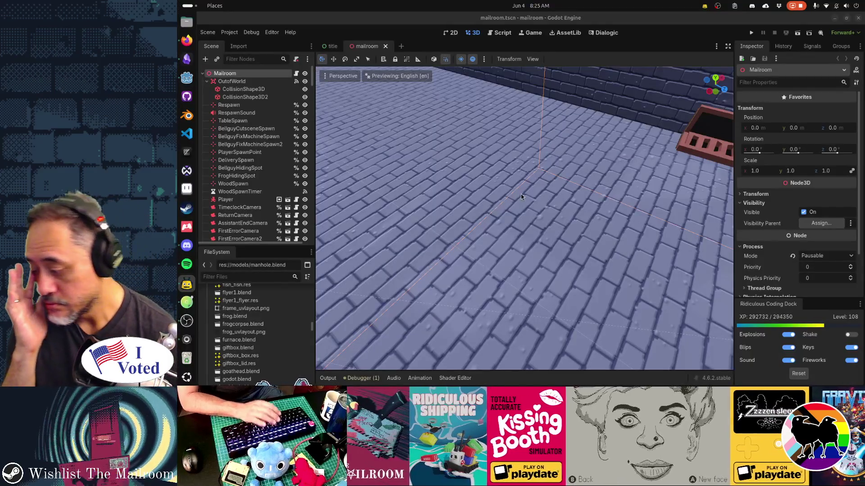
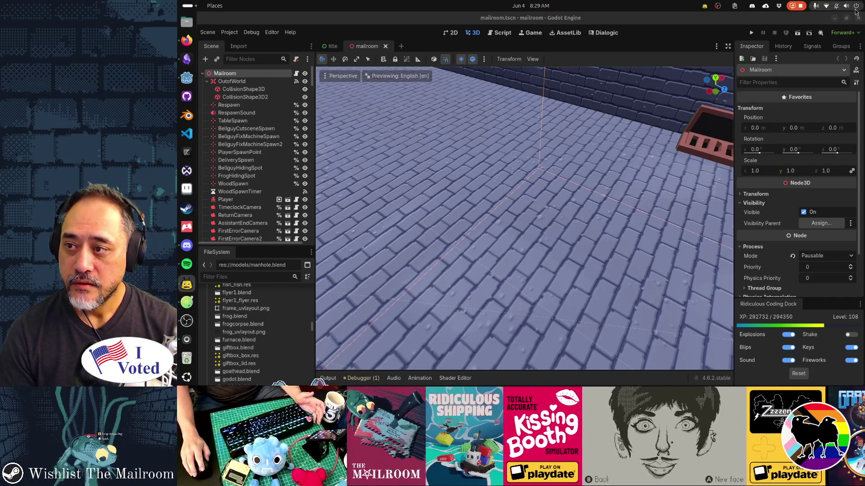
Open bottle.tscn through a quick-open search for 'bottle'
{"action": "left_click", "coordinate": [415, 51]}
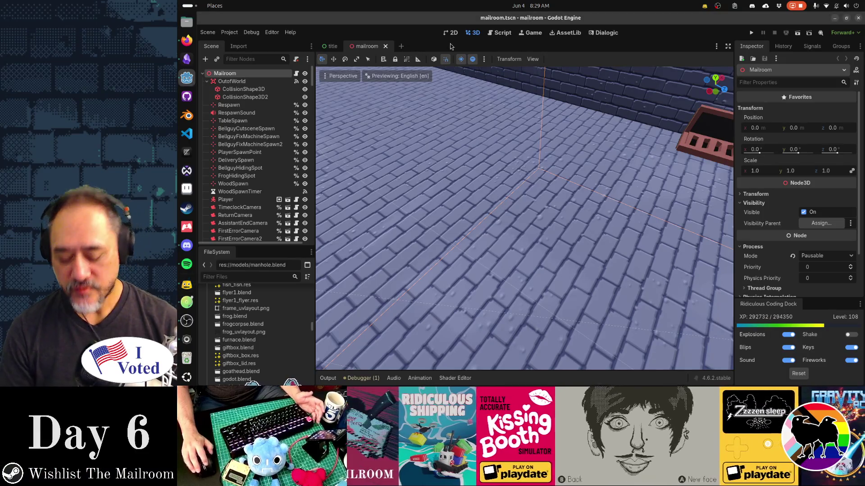
{"action": "key", "text": "shift+alt+o"}
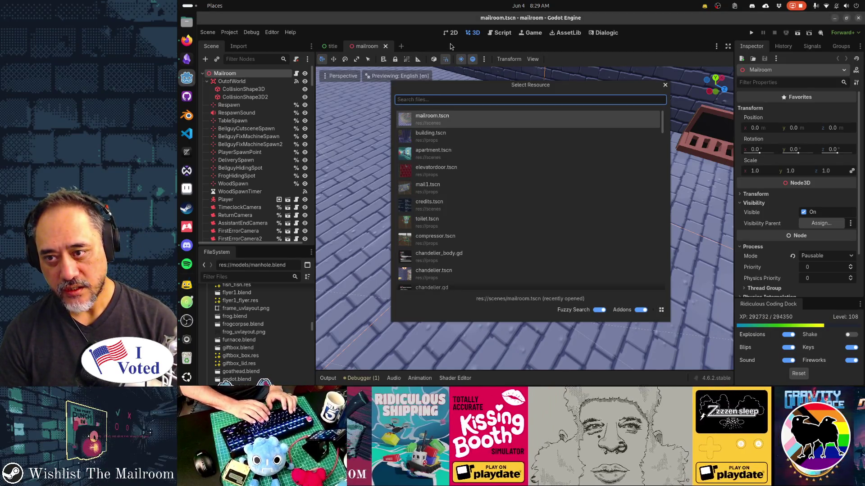
{"action": "type", "text": "bottle"}
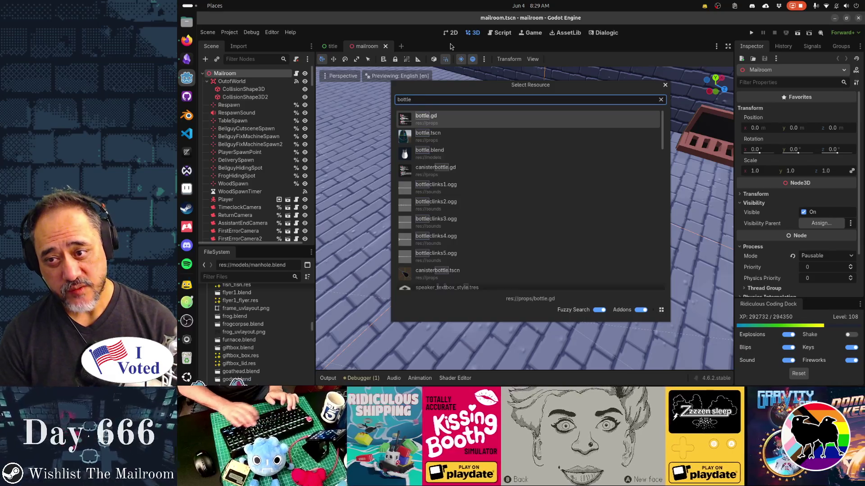
{"action": "key", "text": "Return"}
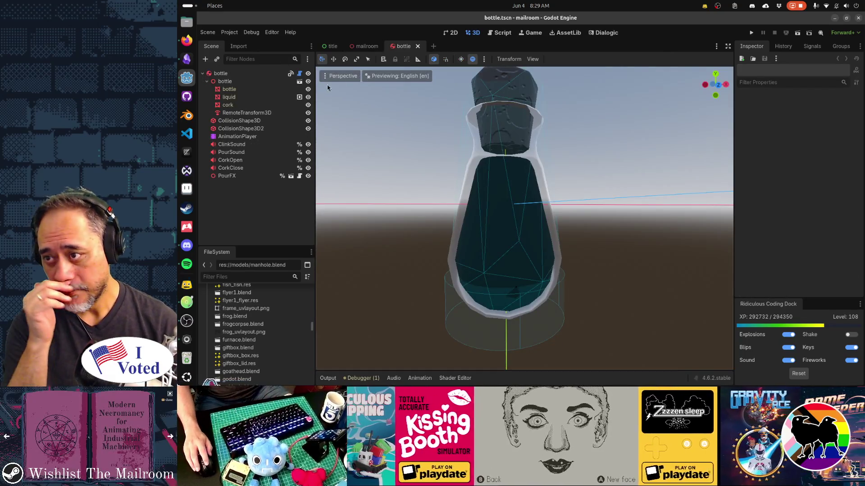
Show the root bottle node's Recipe property in the Inspector and open its attached script
{"action": "left_click", "coordinate": [248, 75]}
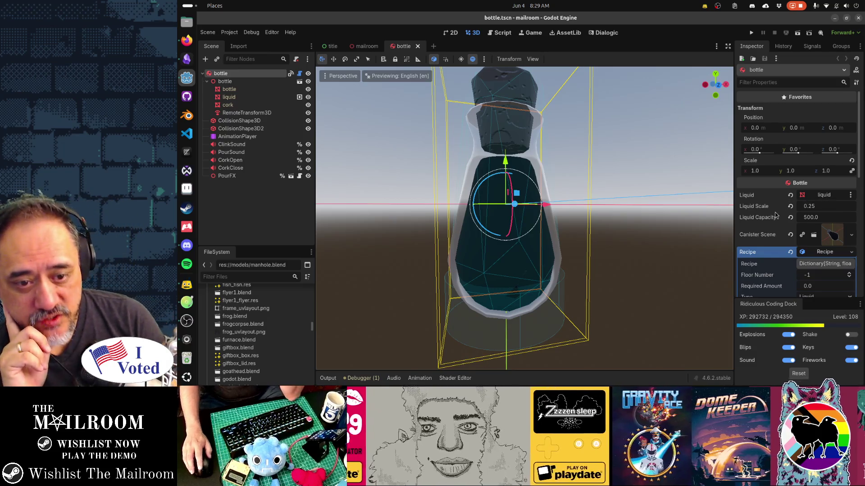
{"action": "scroll", "coordinate": [776, 216], "scroll_direction": "down", "scroll_amount": 3}
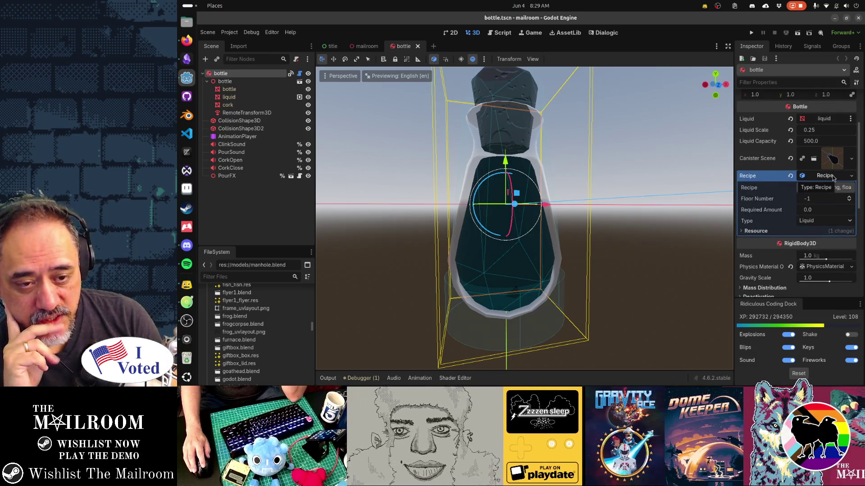
{"action": "left_click", "coordinate": [299, 73]}
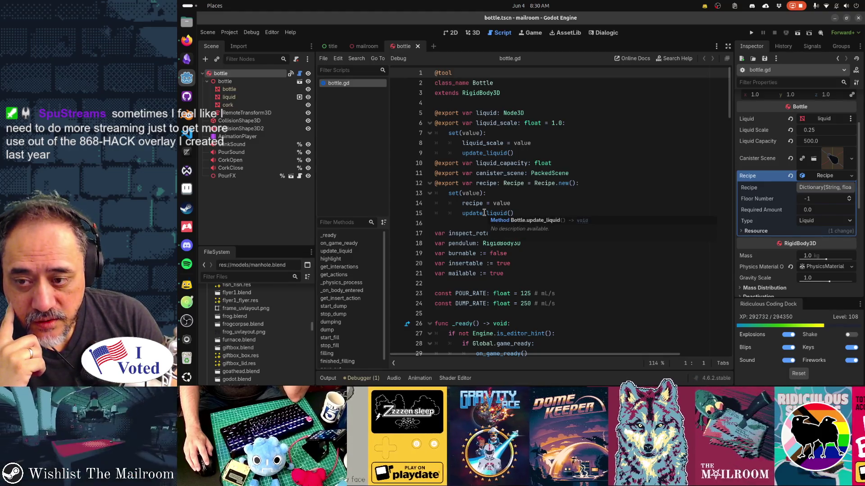
Review bottle.gd's recipe declaration on lines 12–15, including Recipe.new(), then expand the Recipe resource
{"action": "mouse_move", "coordinate": [468, 83]}
{"action": "left_mouse_down"}
{"action": "mouse_move", "coordinate": [528, 187]}
{"action": "mouse_move", "coordinate": [557, 272]}
{"action": "left_mouse_up"}
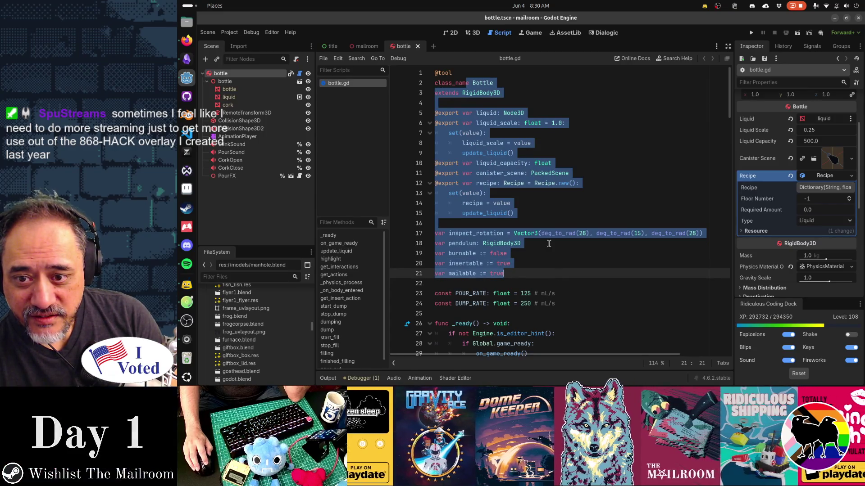
{"action": "left_click", "coordinate": [541, 213]}
{"action": "left_click_drag", "start_coordinate": [534, 183], "coordinate": [584, 186]}
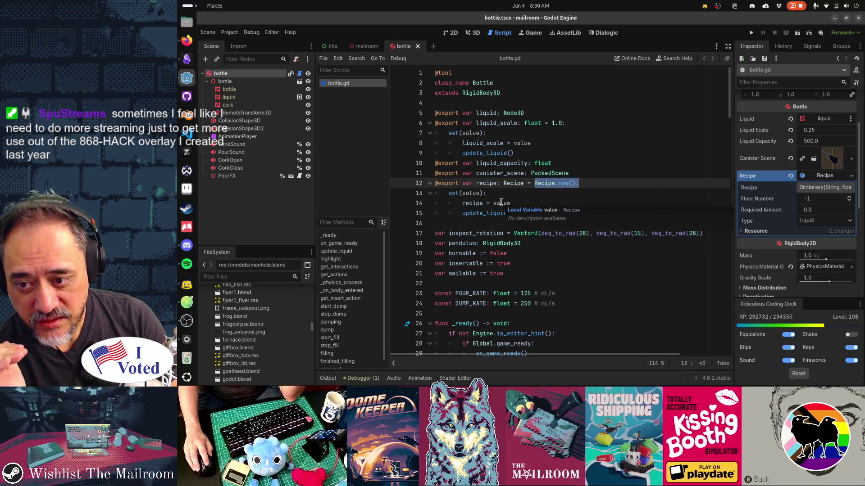
{"action": "mouse_move", "coordinate": [434, 182]}
{"action": "left_mouse_down"}
{"action": "mouse_move", "coordinate": [491, 193]}
{"action": "mouse_move", "coordinate": [527, 215]}
{"action": "left_mouse_up"}
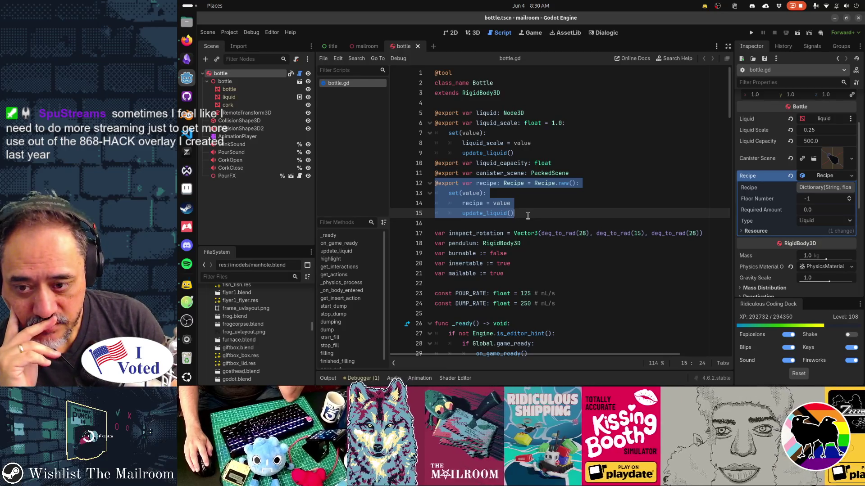
{"action": "left_click", "coordinate": [528, 215]}
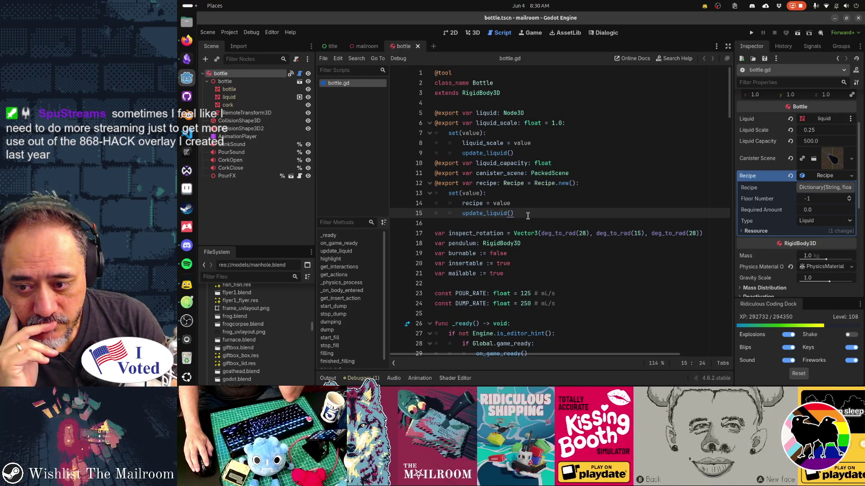
{"action": "left_click", "coordinate": [756, 230]}
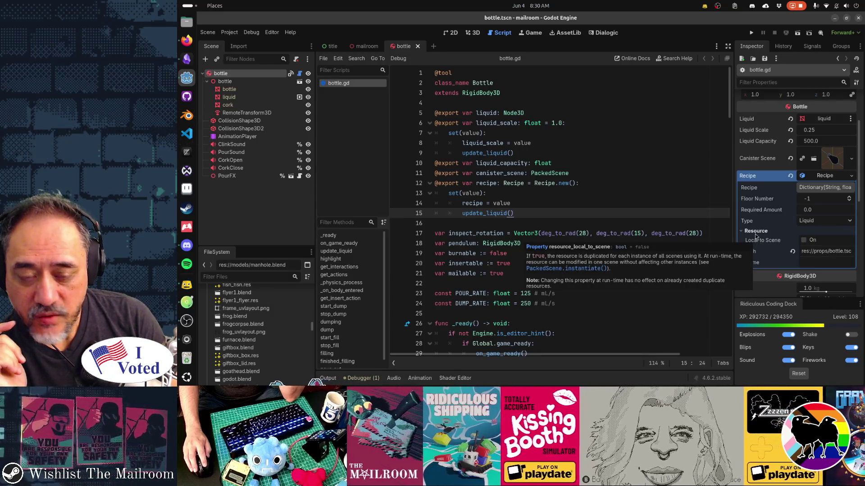
Re-expand the Recipe resource showing Floor Number -1, Required Amount 0.0 and Type Liquid
{"action": "left_click", "coordinate": [754, 231]}
{"action": "left_click", "coordinate": [811, 232]}
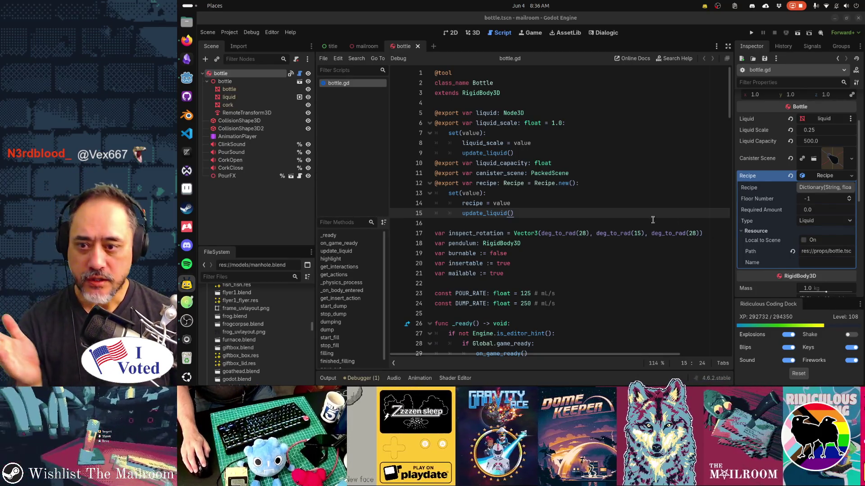
Review the recipe declaration, its setter and the Recipe.new() initializer in bottle.gd
{"action": "left_click_drag", "start_coordinate": [476, 183], "coordinate": [545, 210]}
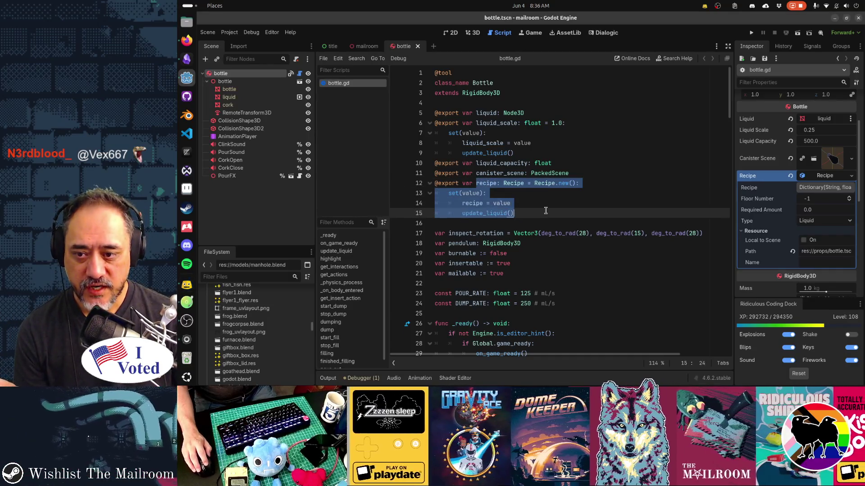
{"action": "left_click", "coordinate": [518, 183]}
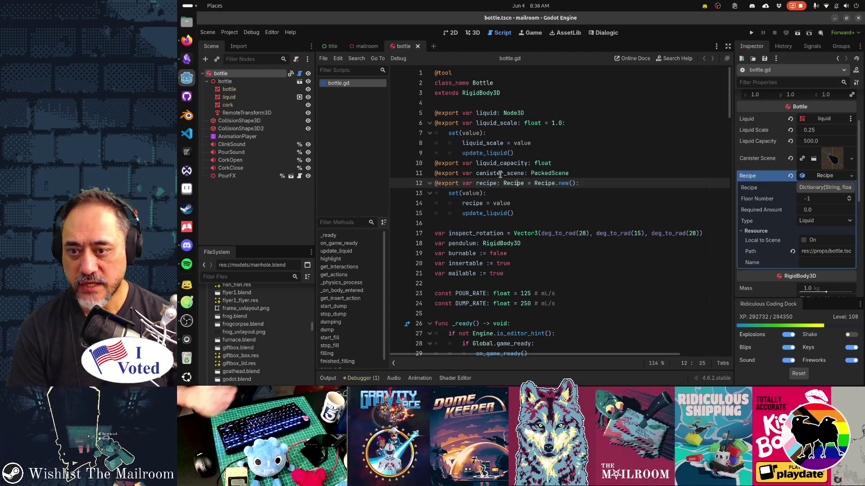
{"action": "left_click_drag", "start_coordinate": [535, 183], "coordinate": [575, 184]}
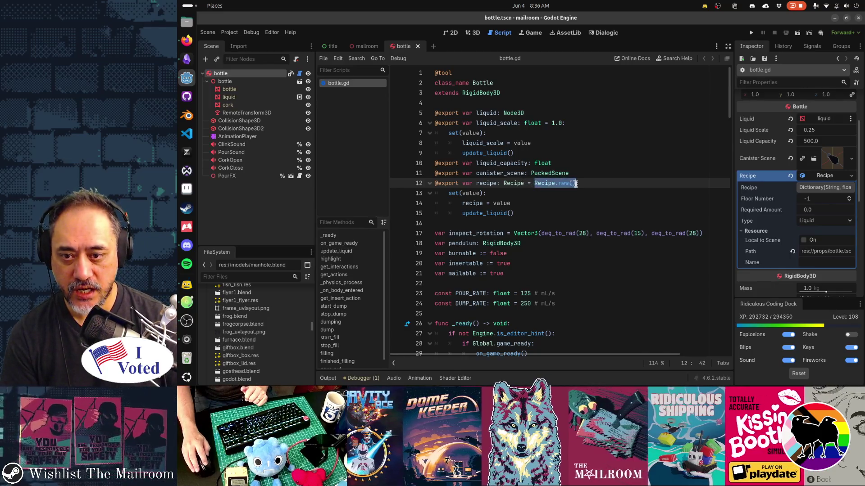
{"action": "left_click", "coordinate": [483, 233]}
Switch to the mailroom scene tab
{"action": "key", "text": "shift+alt+o"}
{"action": "key", "text": "Escape"}
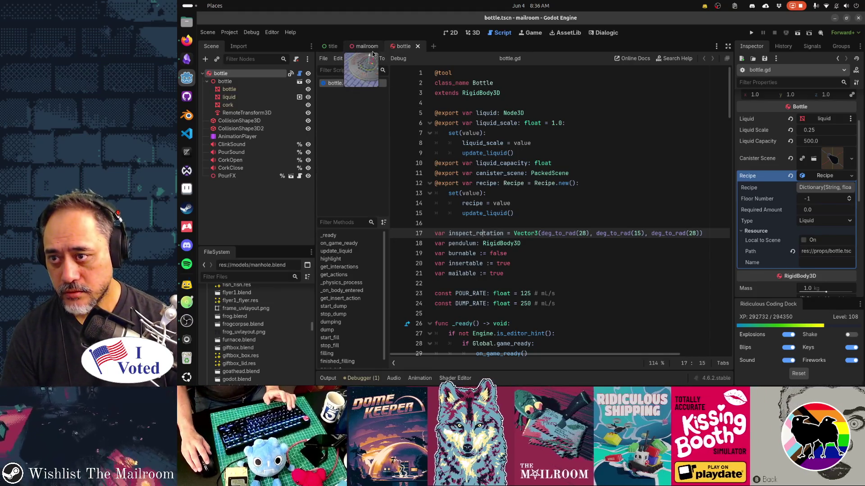
{"action": "left_click", "coordinate": [366, 46]}
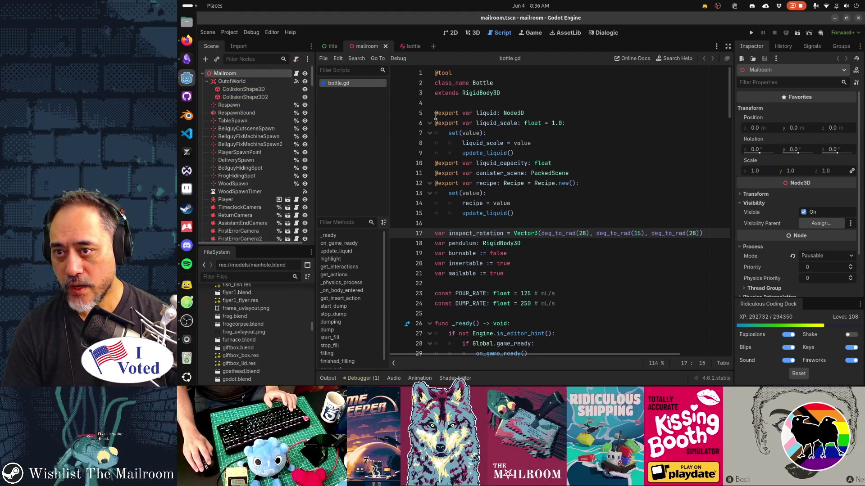
In the 3D view, select bottle9 on the shelf and show its Recipe in the Inspector
{"action": "key", "text": "ctrl+F2"}
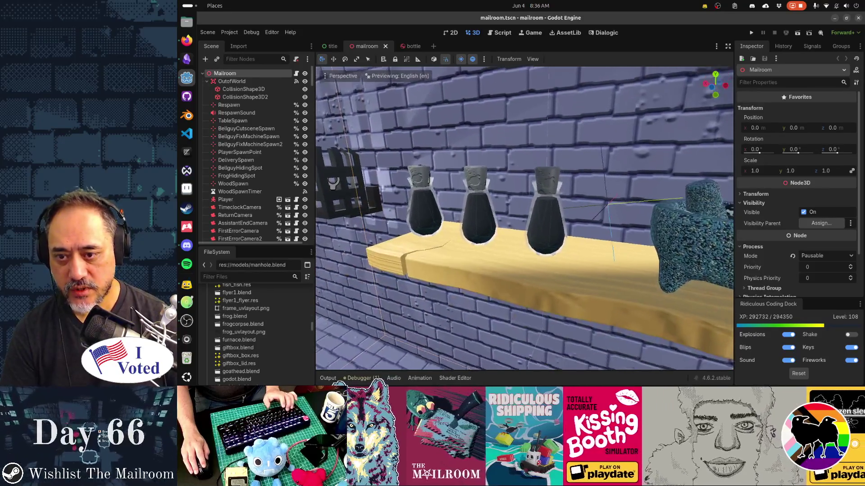
{"action": "left_click", "coordinate": [546, 214]}
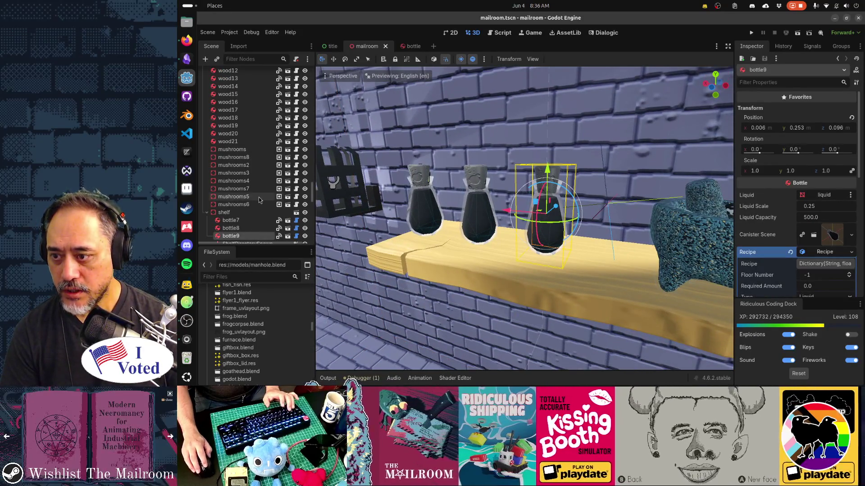
{"action": "scroll", "coordinate": [259, 200], "scroll_direction": "down", "scroll_amount": 3}
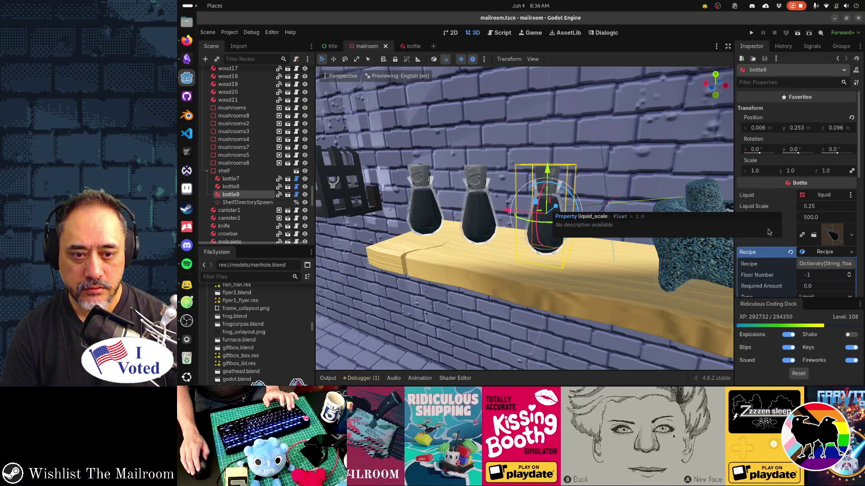
{"action": "scroll", "coordinate": [780, 269], "scroll_direction": "down", "scroll_amount": 3}
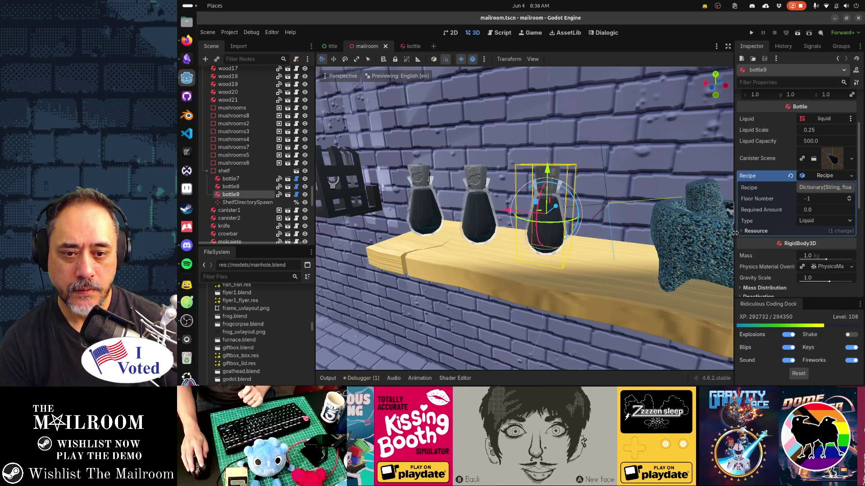
Revert bottle9's Recipe property to the script default
{"action": "left_click", "coordinate": [748, 232]}
{"action": "left_click", "coordinate": [749, 232]}
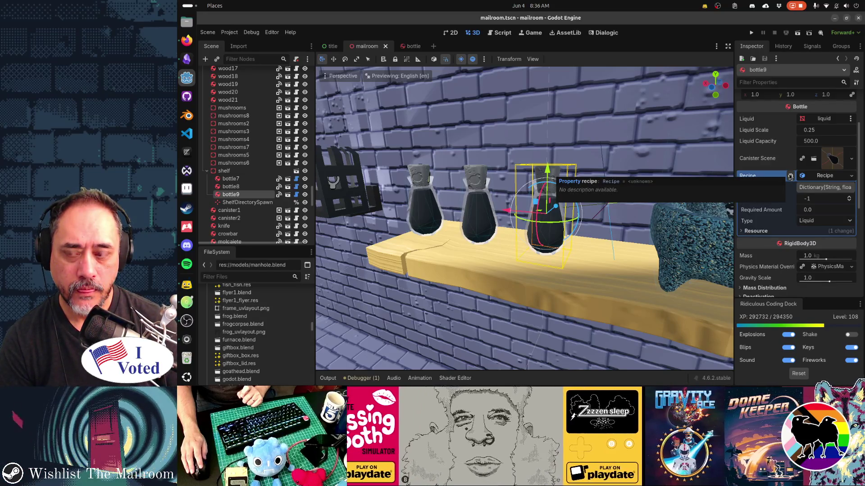
{"action": "left_click", "coordinate": [791, 176]}
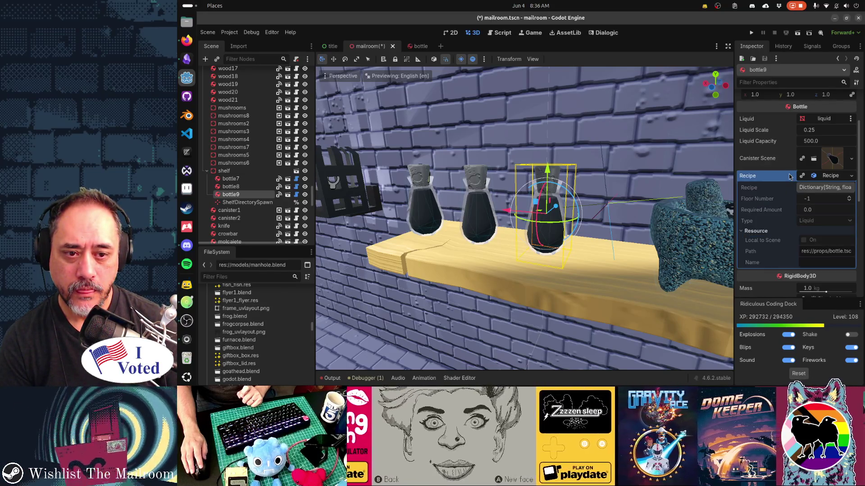
{"action": "key", "text": "ctrl+z"}
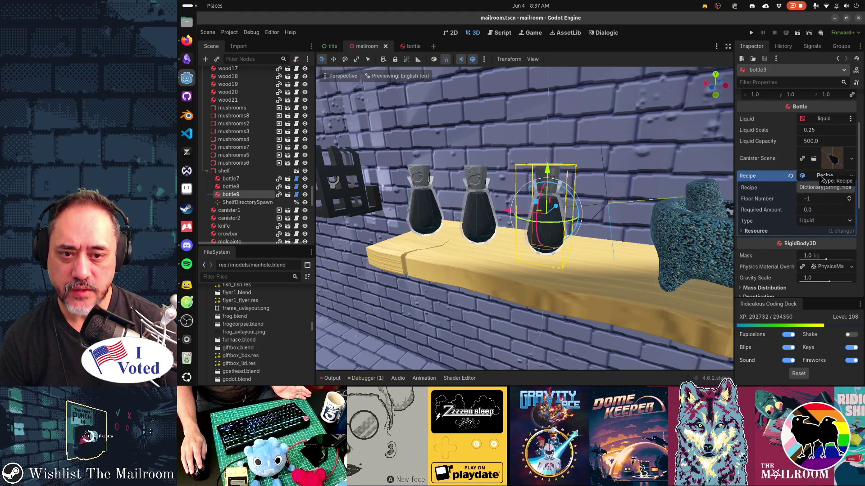
{"action": "left_click", "coordinate": [790, 176]}
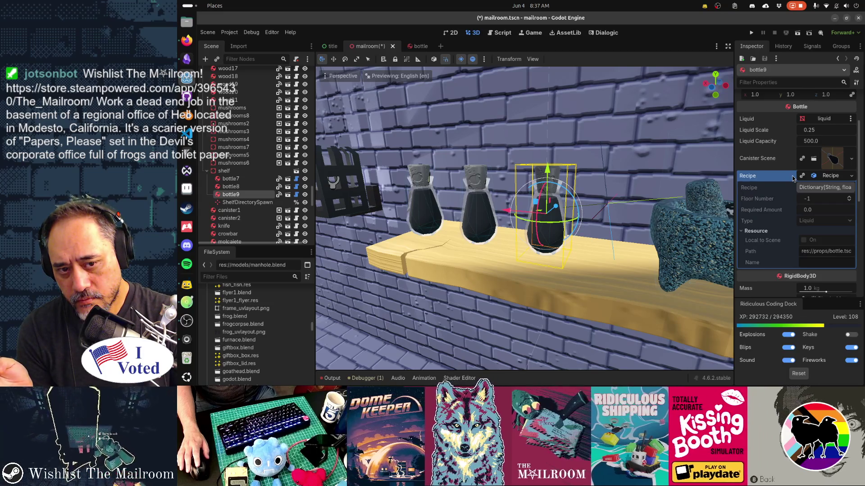
Assign bottle9 a New Recipe resource and expand its settings
{"action": "left_click", "coordinate": [851, 178]}
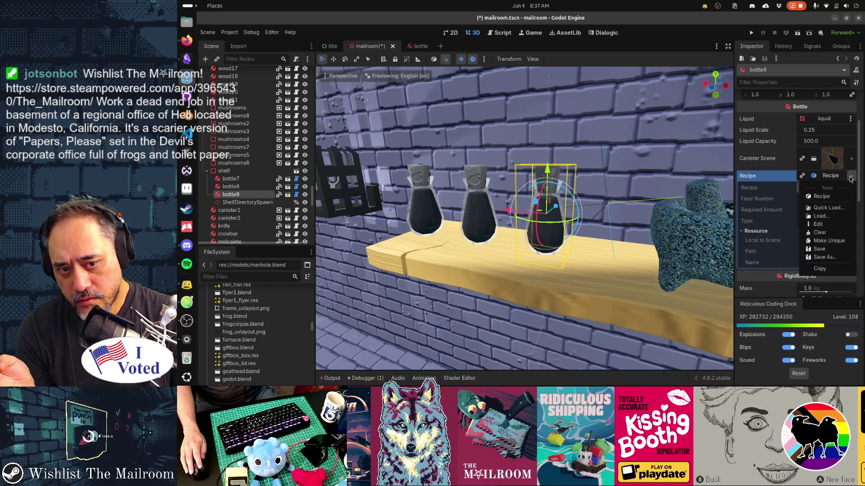
{"action": "left_click", "coordinate": [822, 196]}
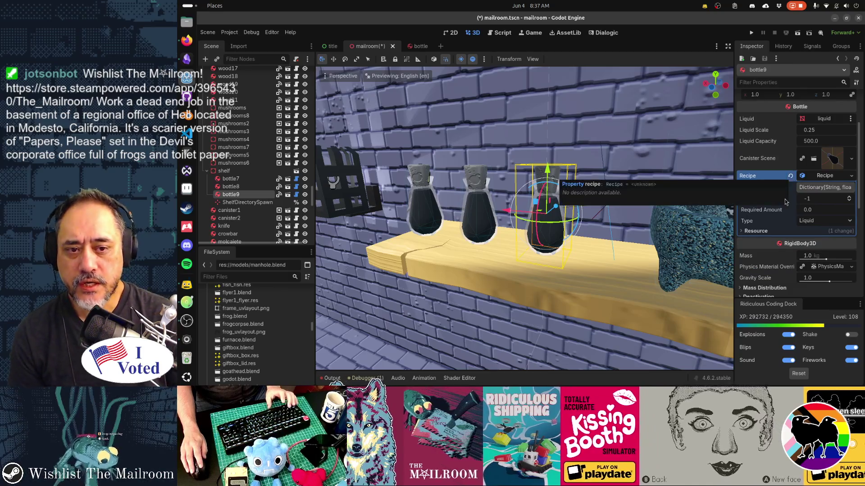
{"action": "left_click", "coordinate": [784, 199]}
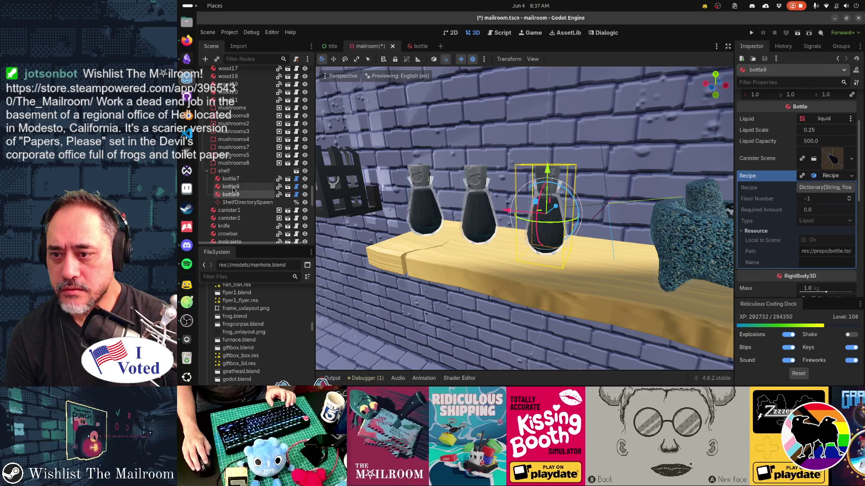
{"action": "left_click", "coordinate": [253, 187]}
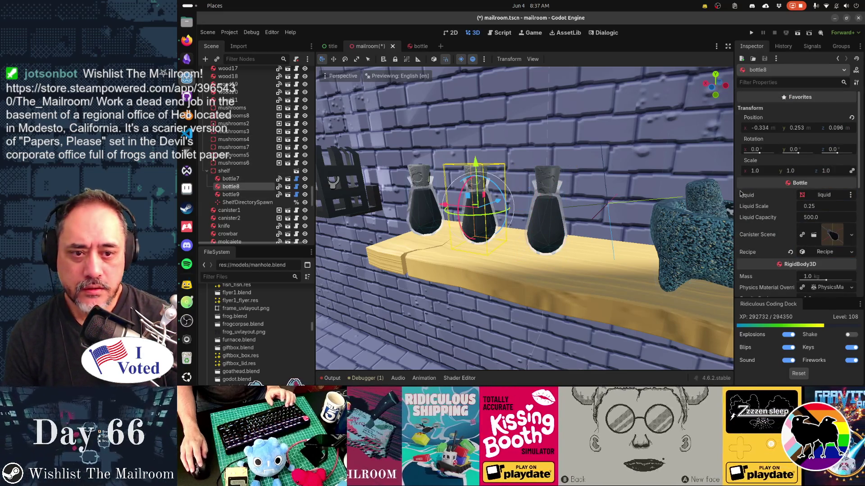
Expand bottle8's Recipe details, compare them with bottle7's, then return to bottle8
{"action": "scroll", "coordinate": [777, 205], "scroll_direction": "down", "scroll_amount": 5}
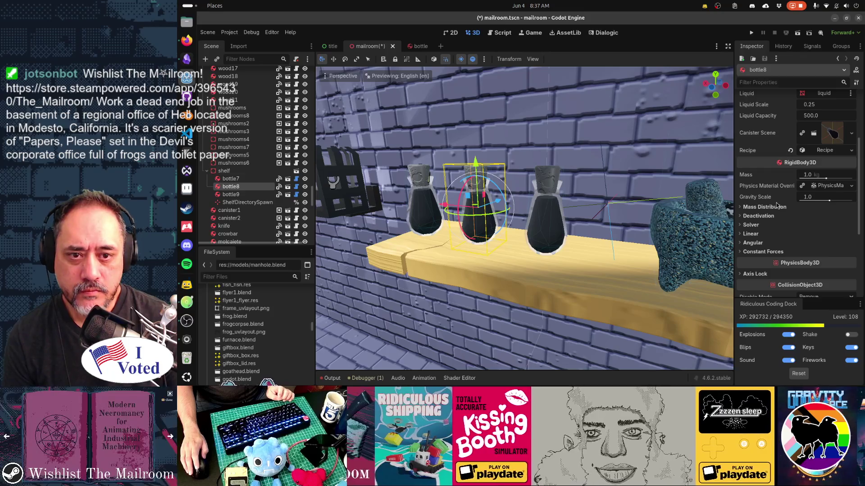
{"action": "scroll", "coordinate": [776, 203], "scroll_direction": "up", "scroll_amount": 5}
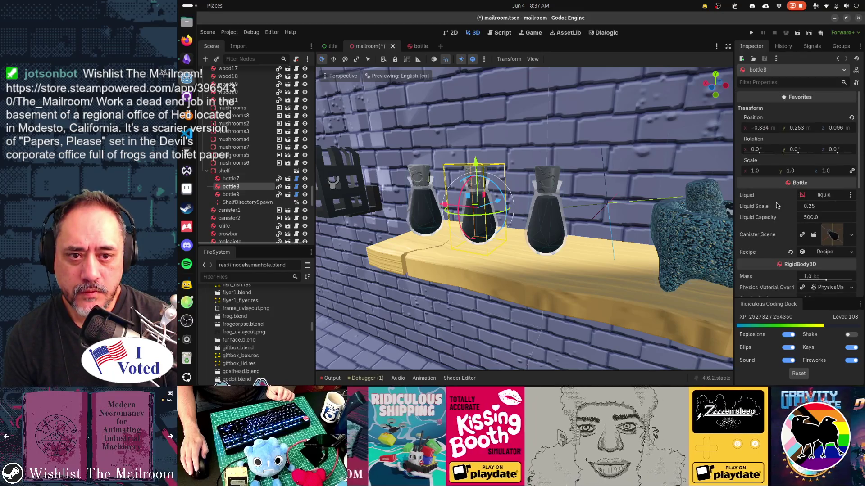
{"action": "left_click", "coordinate": [826, 252]}
{"action": "scroll", "coordinate": [798, 276], "scroll_direction": "down", "scroll_amount": 1}
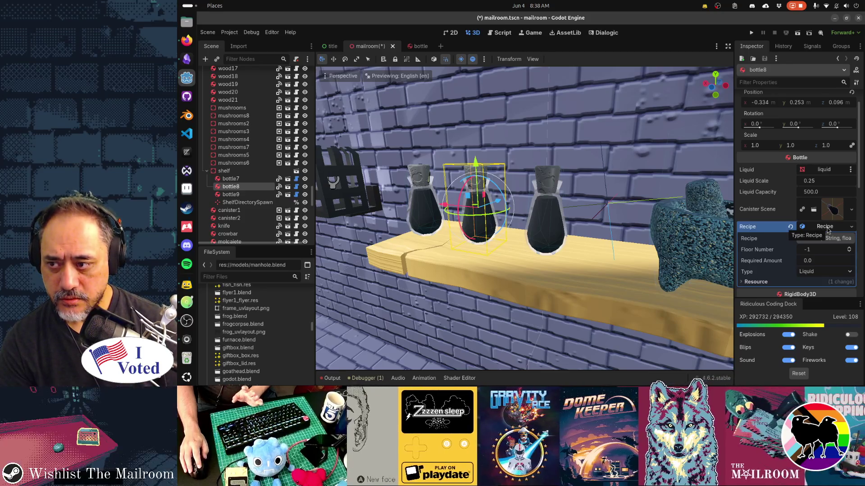
{"action": "left_click", "coordinate": [233, 180]}
{"action": "scroll", "coordinate": [846, 194], "scroll_direction": "down", "scroll_amount": 5}
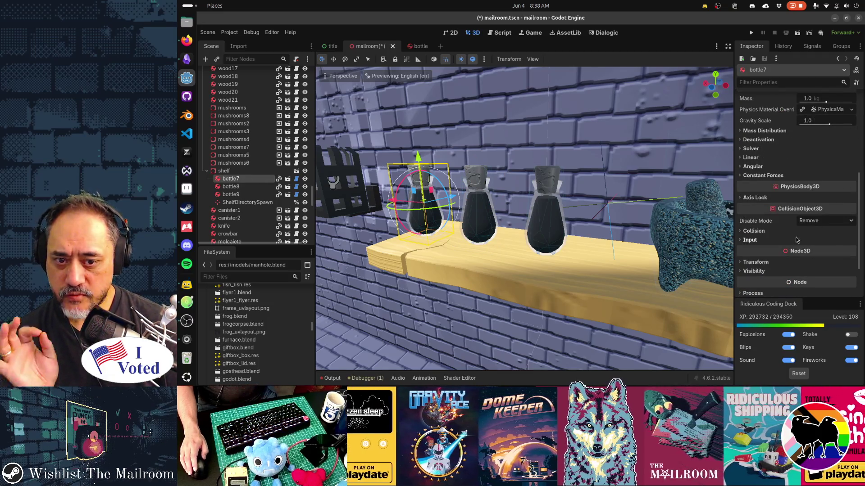
{"action": "left_click", "coordinate": [230, 187]}
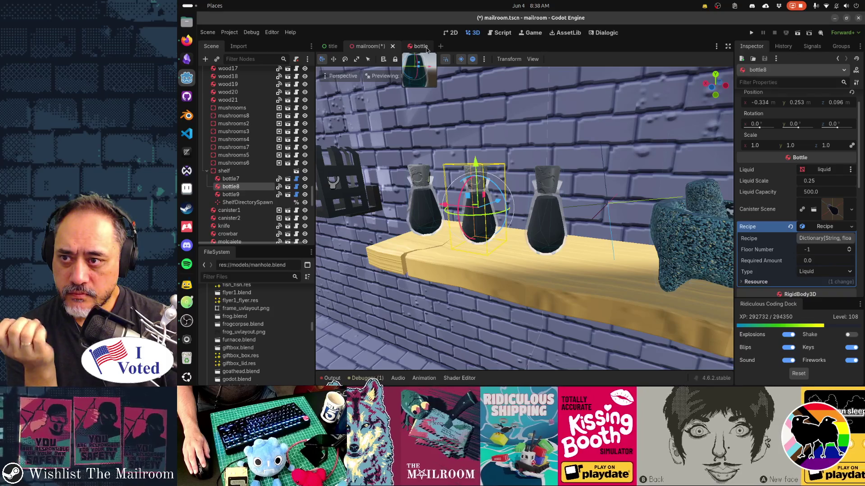
In bottle.gd, highlight Recipe.new() on line 12 and the set(value) setter on line 13
{"action": "left_click", "coordinate": [501, 33]}
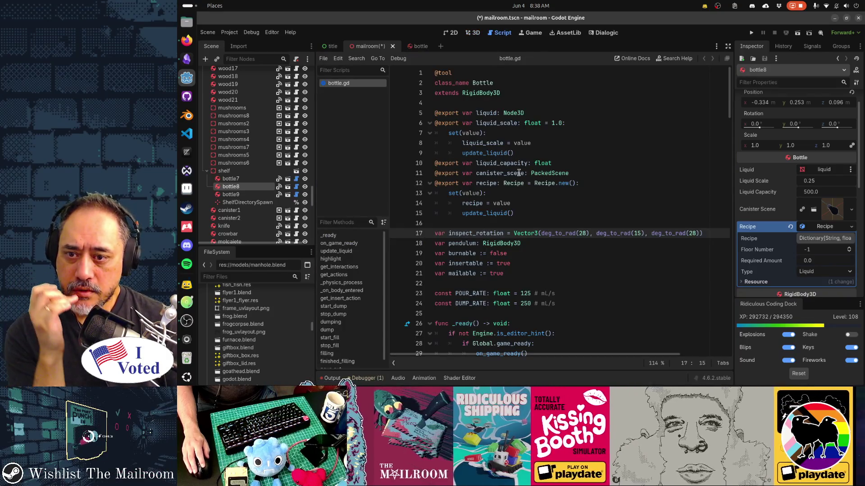
{"action": "left_click_drag", "start_coordinate": [534, 183], "coordinate": [586, 182]}
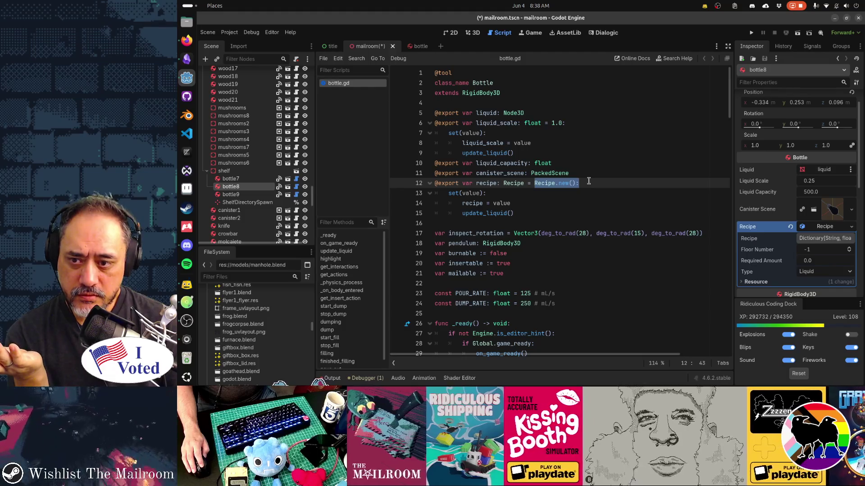
{"action": "left_click_drag", "start_coordinate": [448, 193], "coordinate": [483, 192]}
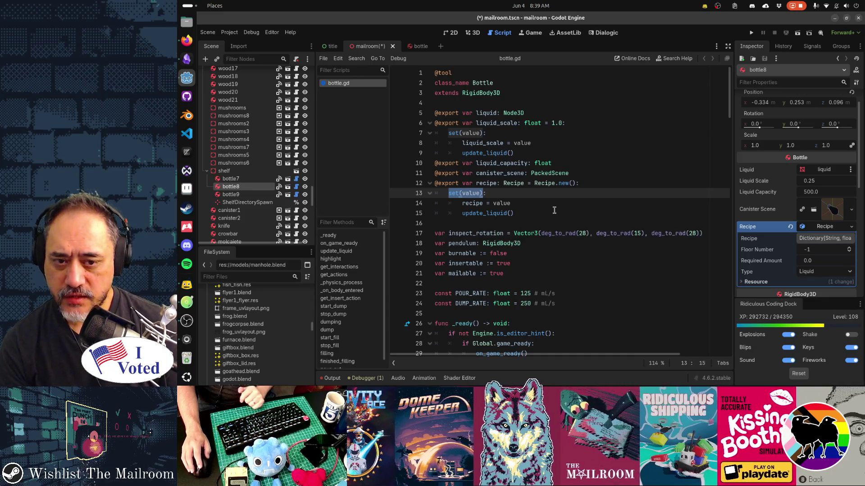
Revert the Recipe property to its default on both bottle8 and bottle7
{"action": "left_click", "coordinate": [790, 227]}
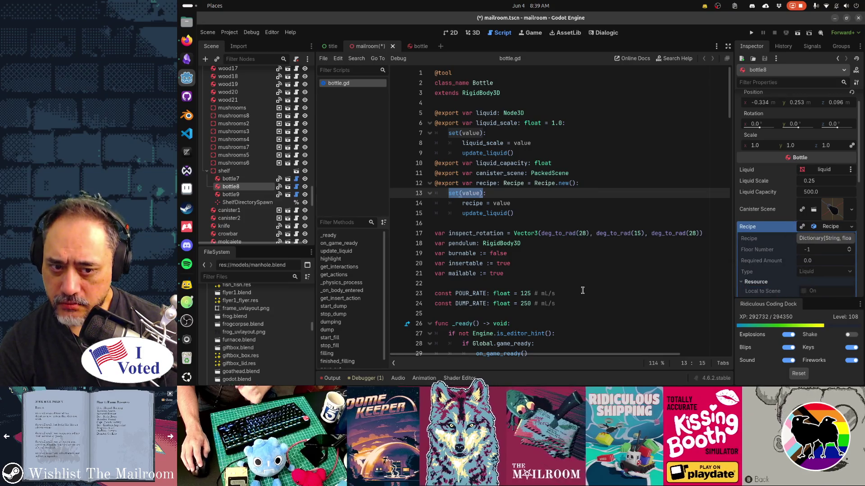
{"action": "left_click", "coordinate": [245, 180]}
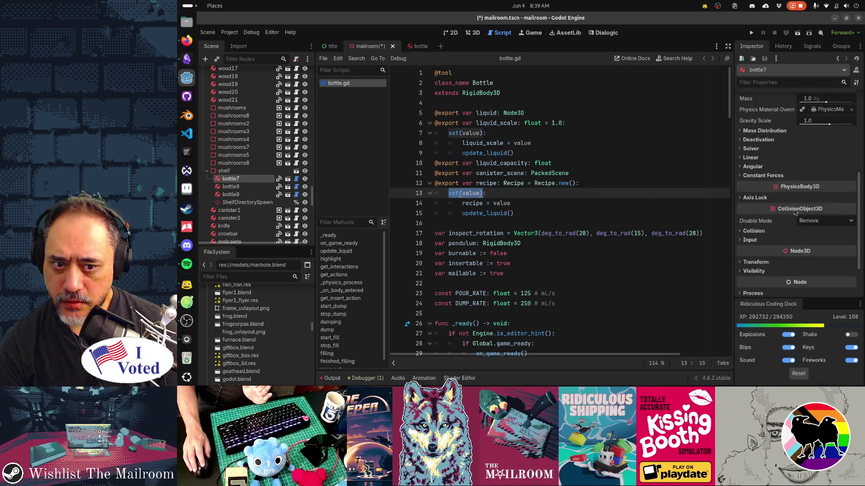
{"action": "scroll", "coordinate": [797, 212], "scroll_direction": "up", "scroll_amount": 5}
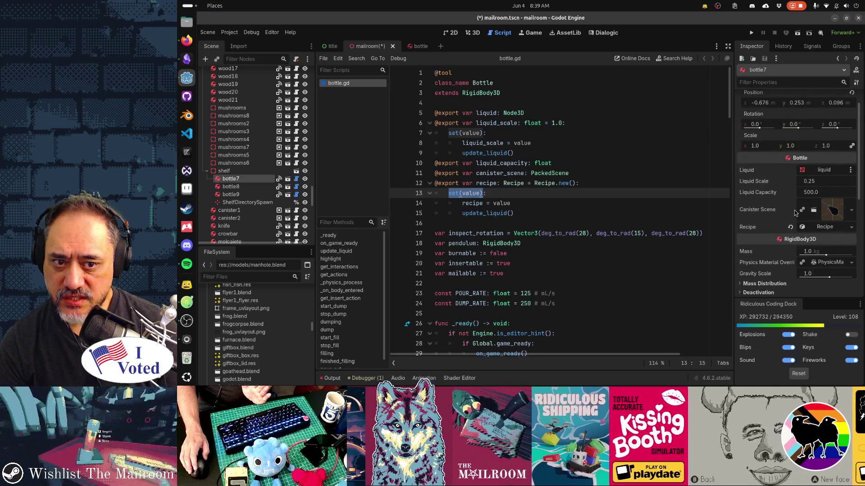
{"action": "left_click", "coordinate": [832, 228]}
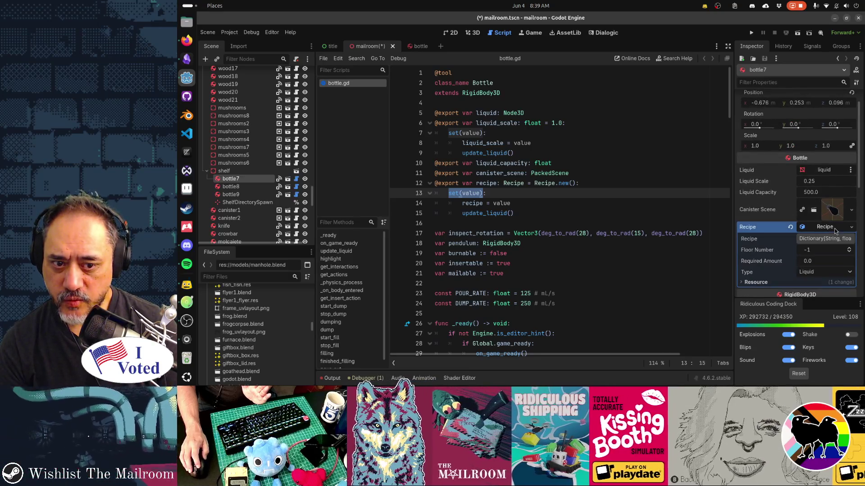
{"action": "left_click", "coordinate": [792, 227]}
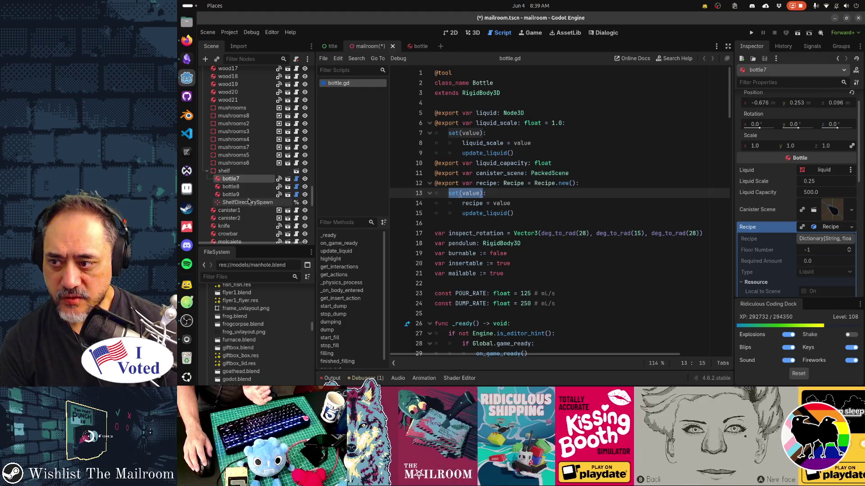
{"action": "scroll", "coordinate": [247, 196], "scroll_direction": "down", "scroll_amount": 5}
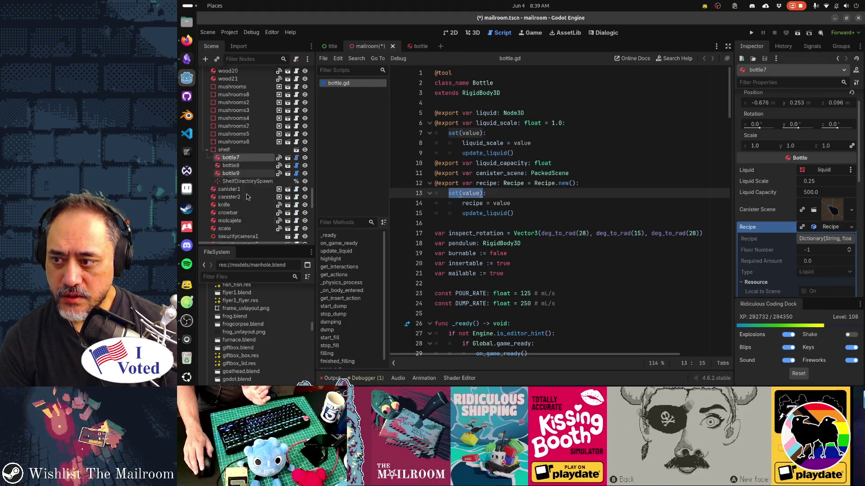
Select bottles 6 through 4 and revert bottle5's Recipe to its default
{"action": "left_click", "coordinate": [228, 177]}
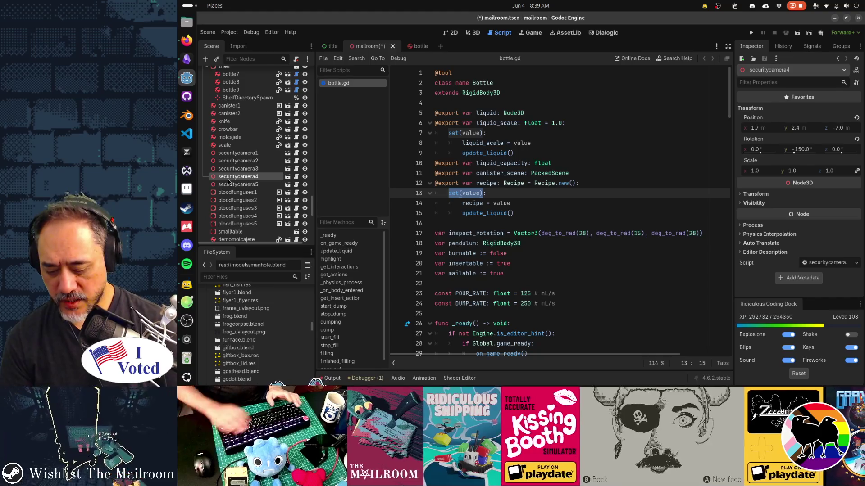
{"action": "scroll", "coordinate": [230, 182], "scroll_direction": "down", "scroll_amount": 5}
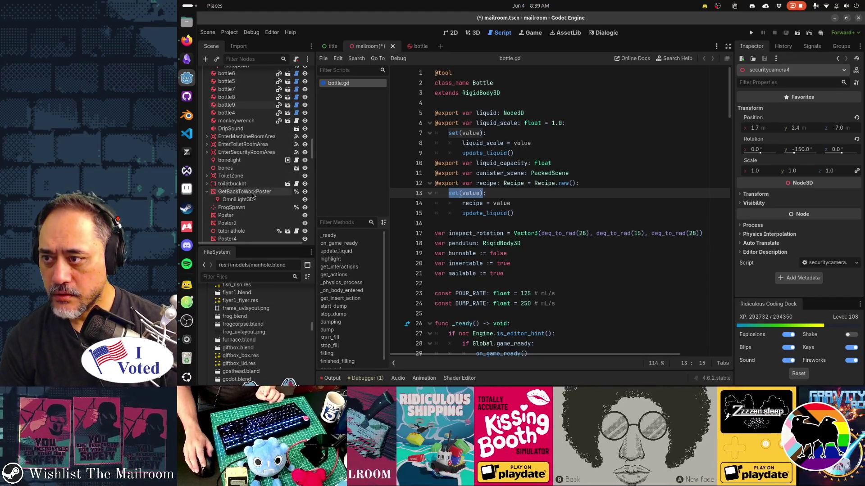
{"action": "scroll", "coordinate": [229, 181], "scroll_direction": "up", "scroll_amount": 2}
{"action": "left_click", "coordinate": [227, 115]}
{"action": "left_click", "coordinate": [233, 154], "text": "shift"}
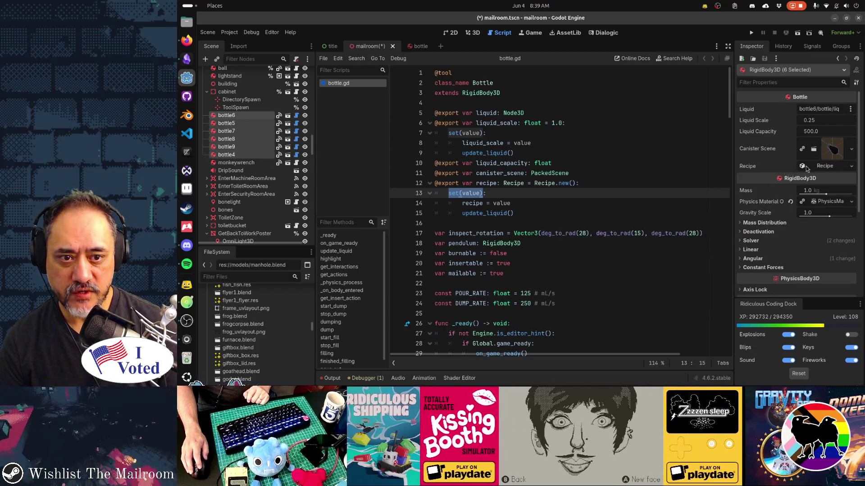
{"action": "key", "text": "F2"}
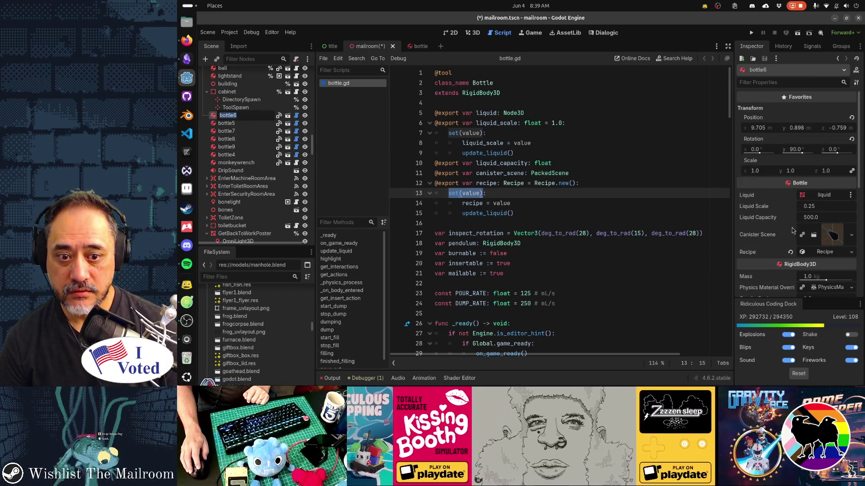
{"action": "key", "text": "Escape"}
{"action": "key", "text": "Down"}
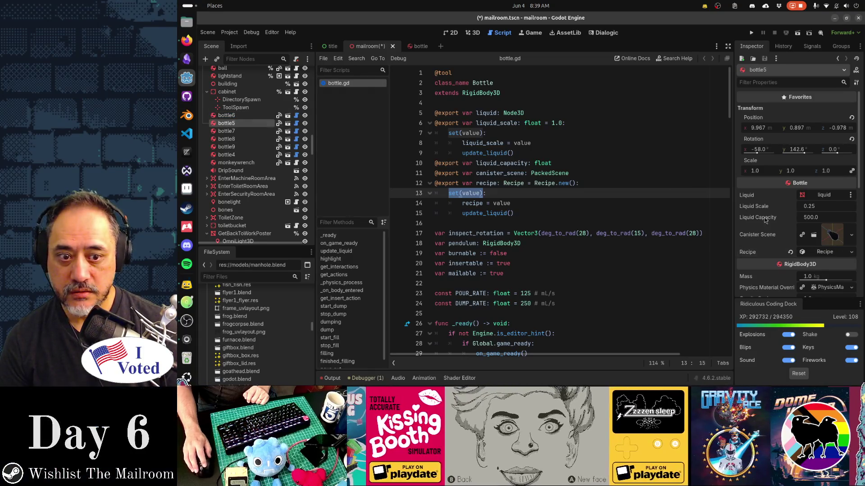
{"action": "left_click", "coordinate": [792, 253]}
Check that bottle7, bottle8, bottle9 and bottle4 now use the default Recipe
{"action": "left_click", "coordinate": [230, 131]}
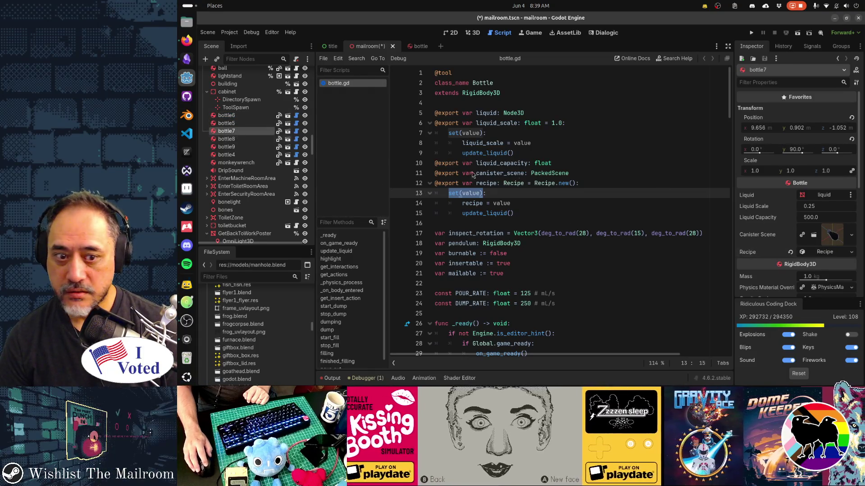
{"action": "left_click", "coordinate": [226, 139]}
{"action": "key", "text": "Down"}
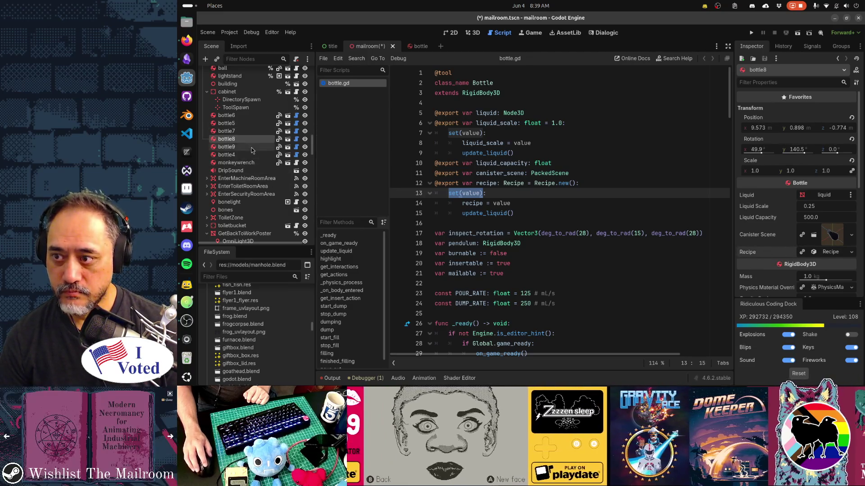
{"action": "key", "text": "Down"}
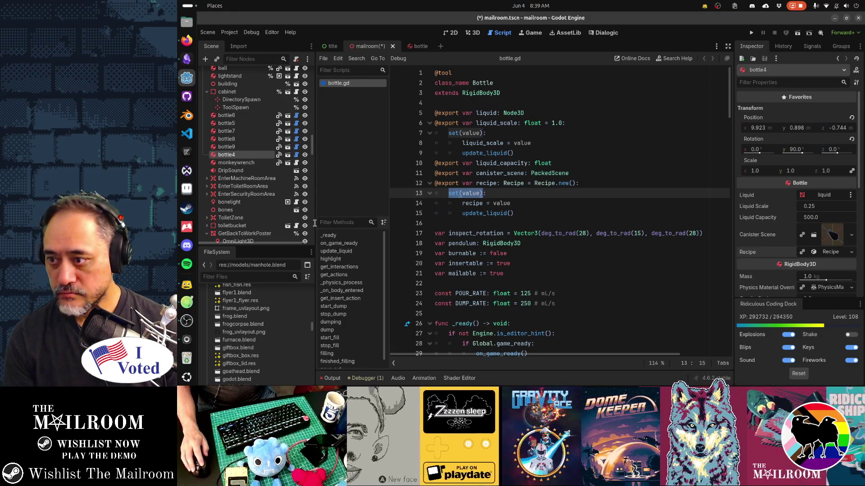
Filter the Scene dock for 'molca' and show molcajete's Mortar properties (Main Goo goo_001, Mass 1.0 kg)
{"action": "type", "text": "molca"}
{"action": "left_click", "coordinate": [238, 74]}
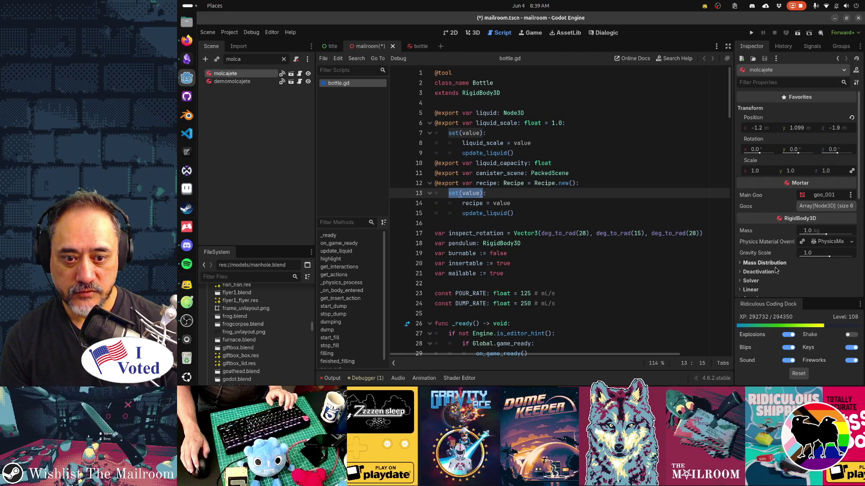
{"action": "scroll", "coordinate": [760, 210], "scroll_direction": "down", "scroll_amount": 3}
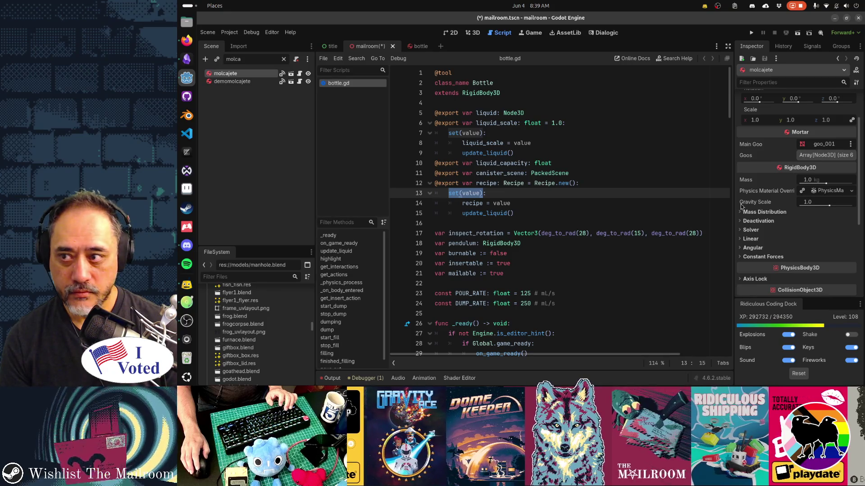
Open molcajete.gd, select its line 11 recipe declaration, then select the demomolcajete node
{"action": "left_click", "coordinate": [300, 77]}
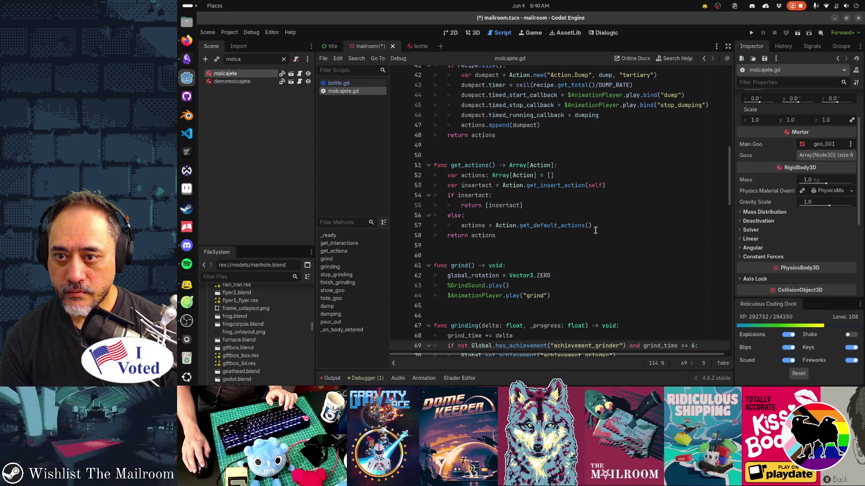
{"action": "scroll", "coordinate": [593, 229], "scroll_direction": "up", "scroll_amount": 10}
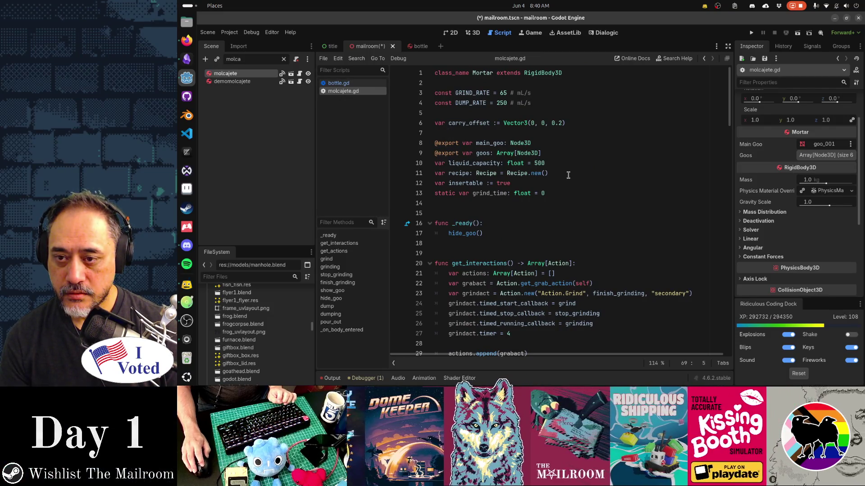
{"action": "left_click_drag", "start_coordinate": [554, 175], "coordinate": [409, 174]}
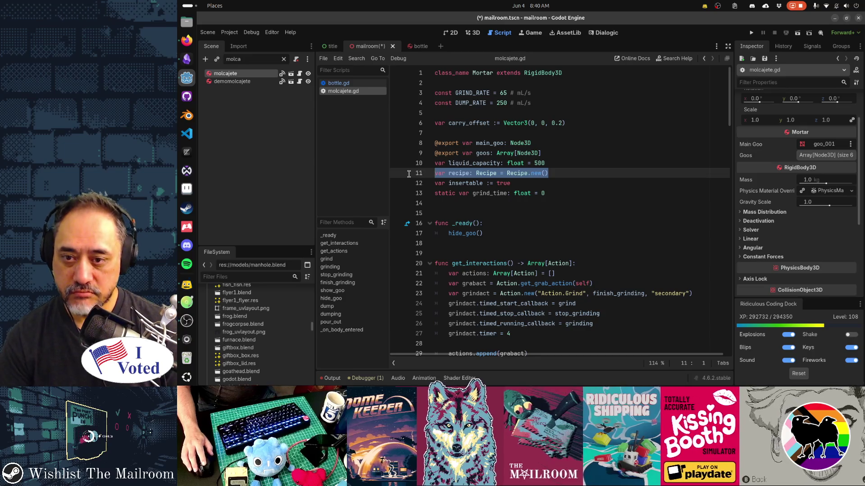
{"action": "left_click", "coordinate": [225, 82]}
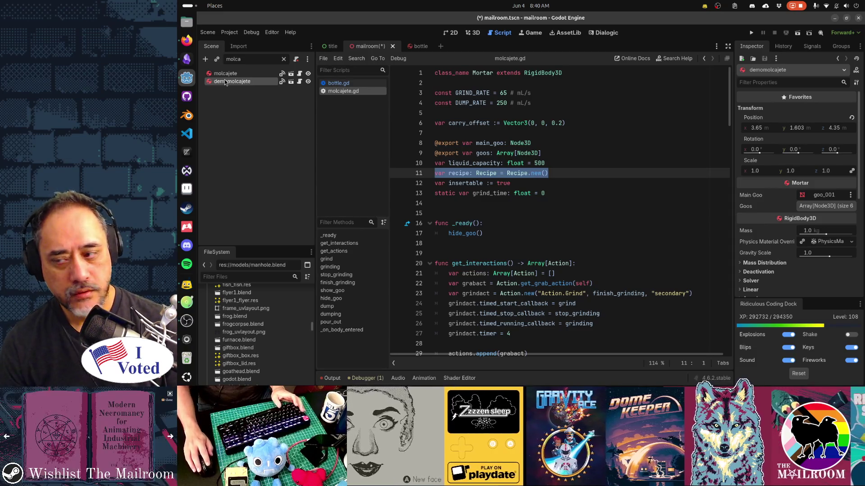
{"action": "key", "text": "alt+Tab"}
{"action": "key", "text": "alt+Tab"}
{"action": "key", "text": "alt+Tab"}
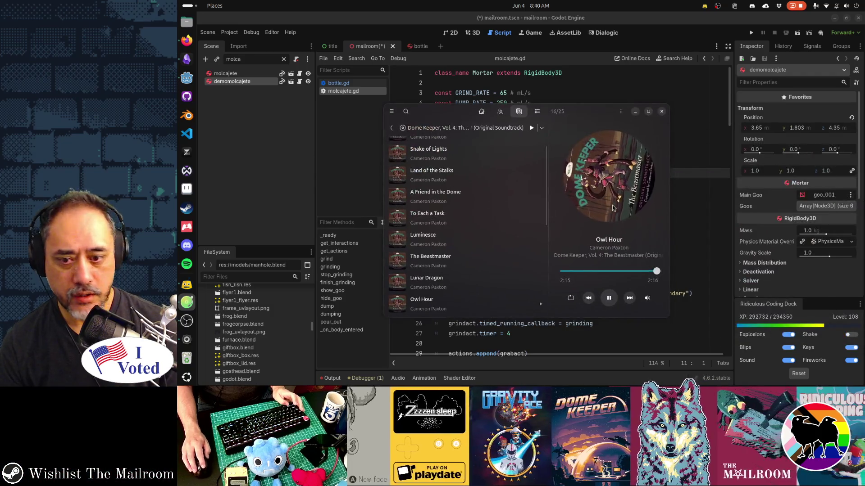
Go back to the previous track, Owl Hour, in the music player
{"action": "left_click", "coordinate": [589, 300]}
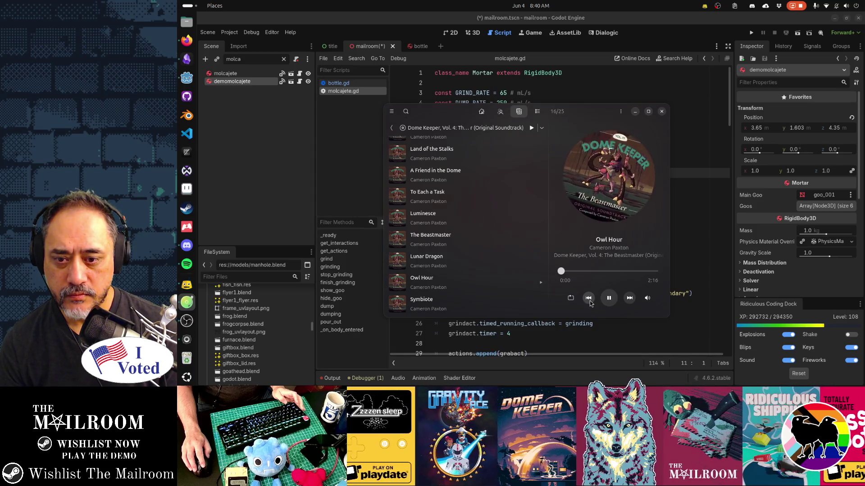
{"action": "key", "text": "alt+Tab"}
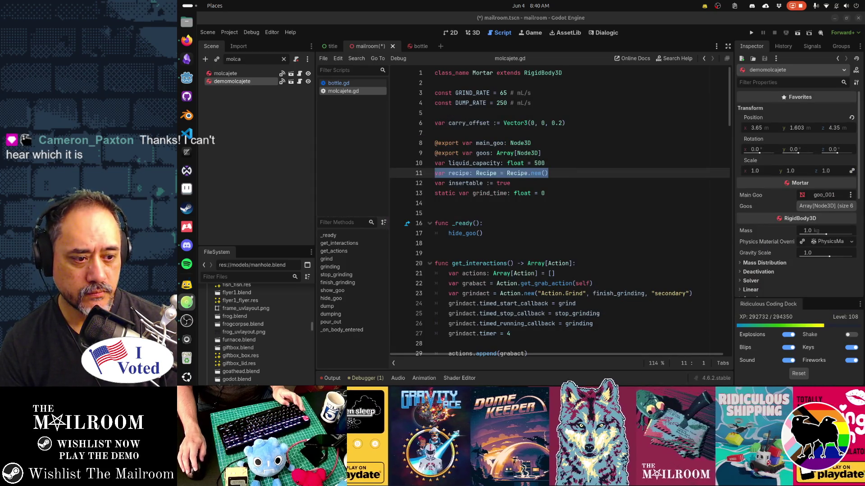
{"action": "key", "text": "alt+Tab"}
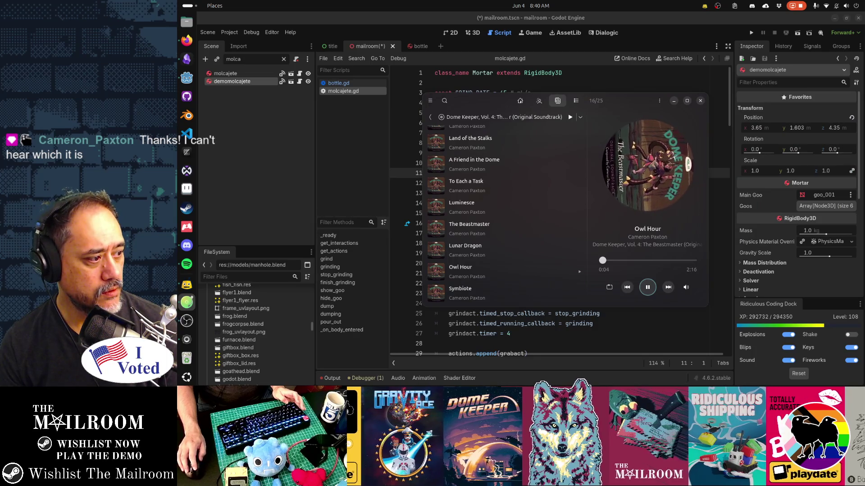
{"action": "key", "text": "alt+Tab"}
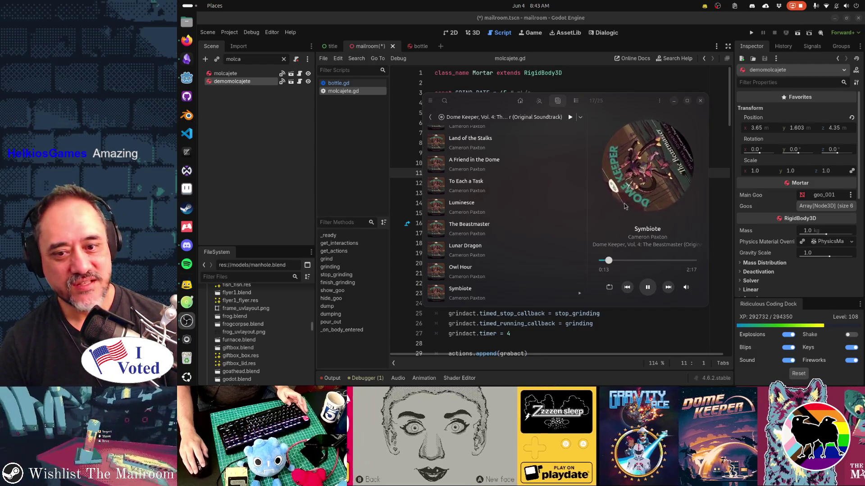
Dismiss the music player and switch to the bottle scene tab
{"action": "key", "text": "super"}
{"action": "key", "text": "super"}
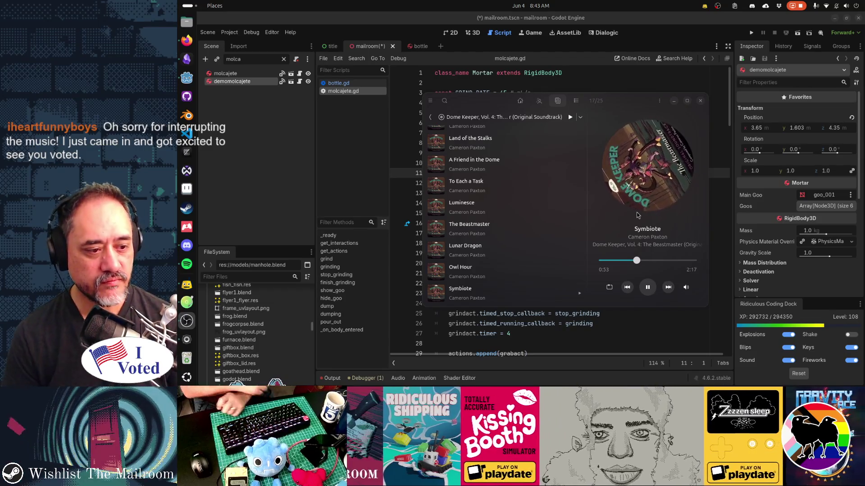
{"action": "key", "text": "Escape"}
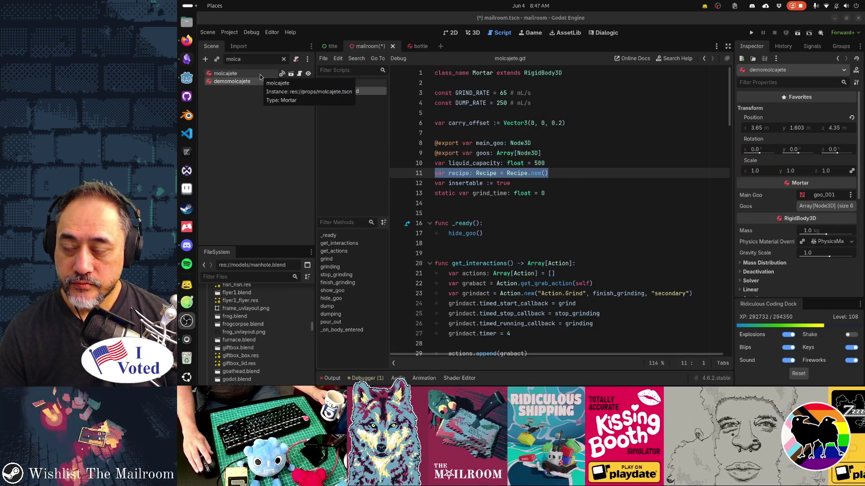
{"action": "key", "text": "ctrl+Tab"}
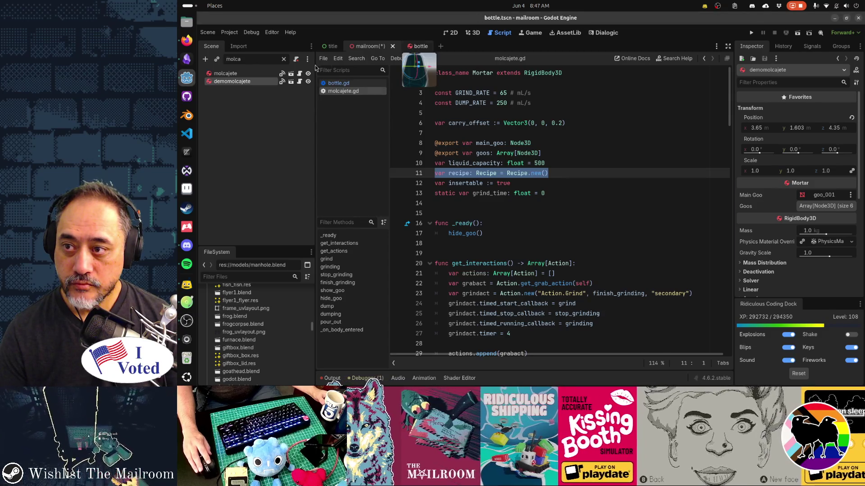
{"action": "left_click", "coordinate": [299, 73]}
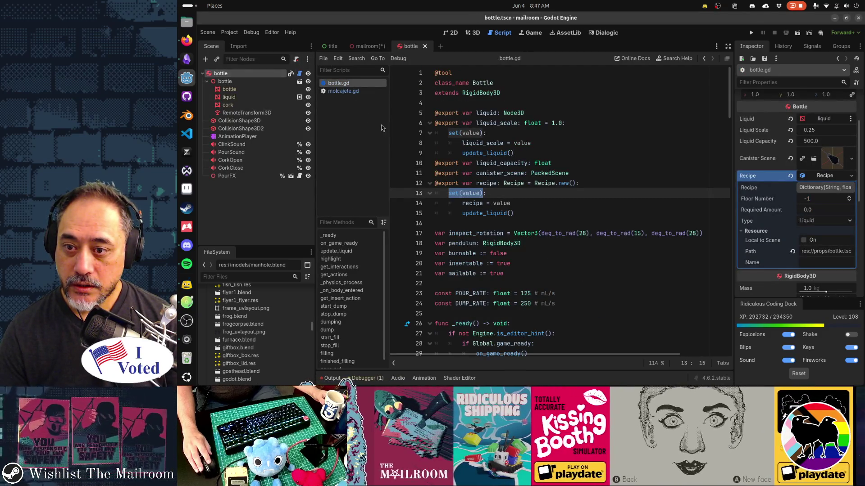
{"action": "left_click", "coordinate": [462, 183]}
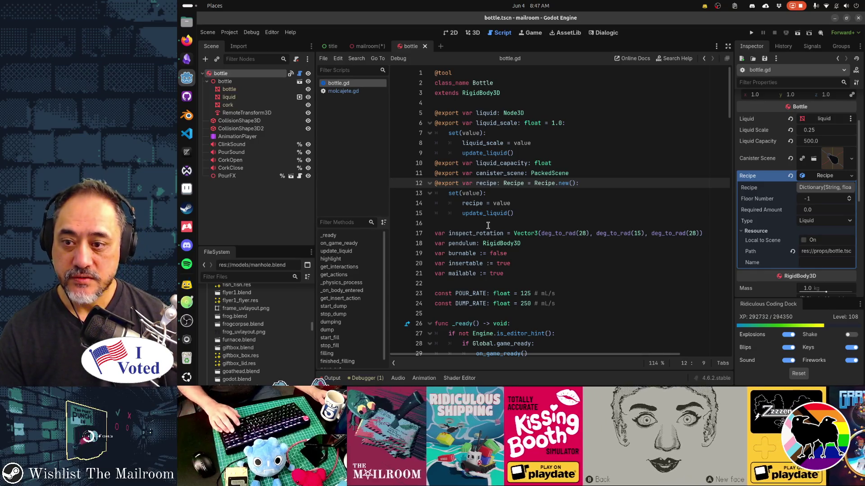
{"action": "key", "text": "Home"}
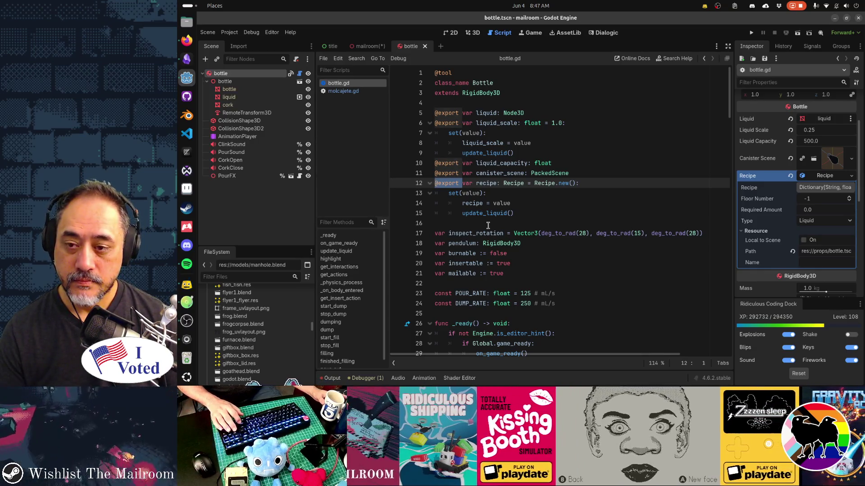
{"action": "key", "text": "Delete"}
{"action": "key", "text": "Delete"}
{"action": "key", "text": "Delete"}
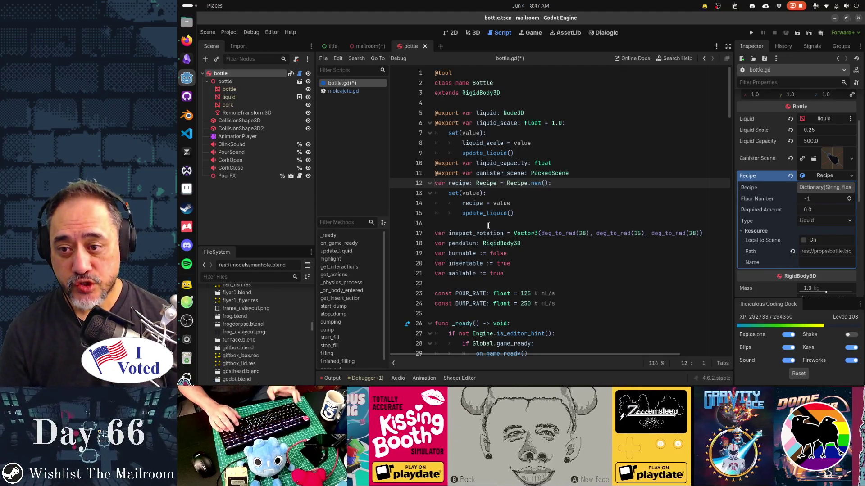
{"action": "key", "text": "Up"}
{"action": "key", "text": "Up"}
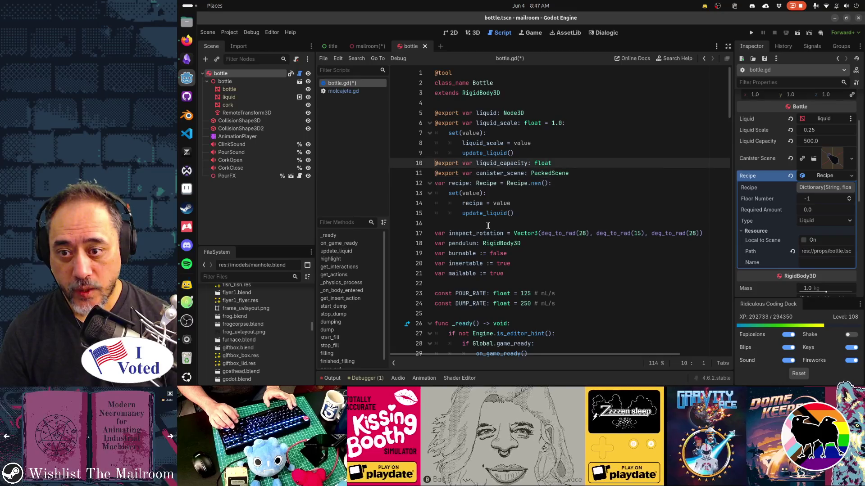
{"action": "key", "text": "ctrl+shift+Right"}
{"action": "key", "text": "ctrl+shift+Right"}
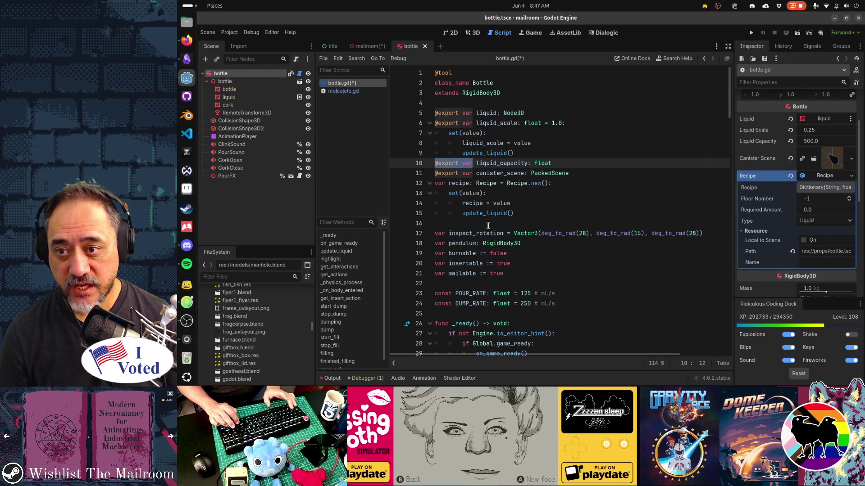
{"action": "key", "text": "ctrl+shift+Left"}
{"action": "key", "text": "Delete"}
{"action": "key", "text": "Up"}
{"action": "key", "text": "Up"}
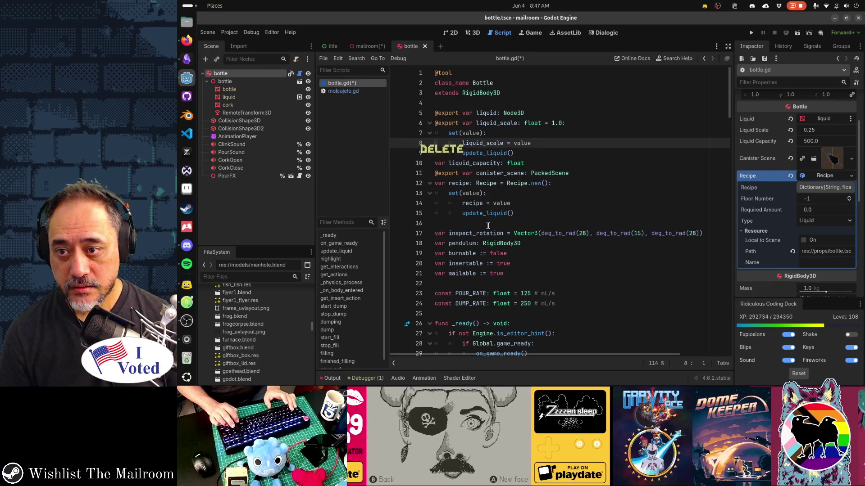
{"action": "key", "text": "Up"}
{"action": "key", "text": "Up"}
{"action": "key", "text": "ctrl+shift+Right"}
{"action": "key", "text": "ctrl+shift+Right"}
{"action": "key", "text": "ctrl+shift+Left"}
{"action": "key", "text": "Delete"}
{"action": "key", "text": "Up"}
{"action": "key", "text": "ctrl+shift+Right"}
{"action": "key", "text": "ctrl+shift+Right"}
{"action": "key", "text": "ctrl+shift+Left"}
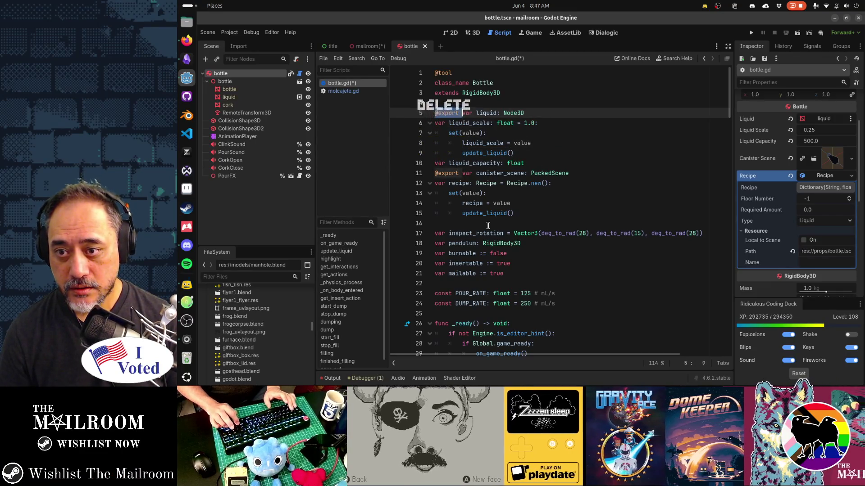
{"action": "key", "text": "Delete"}
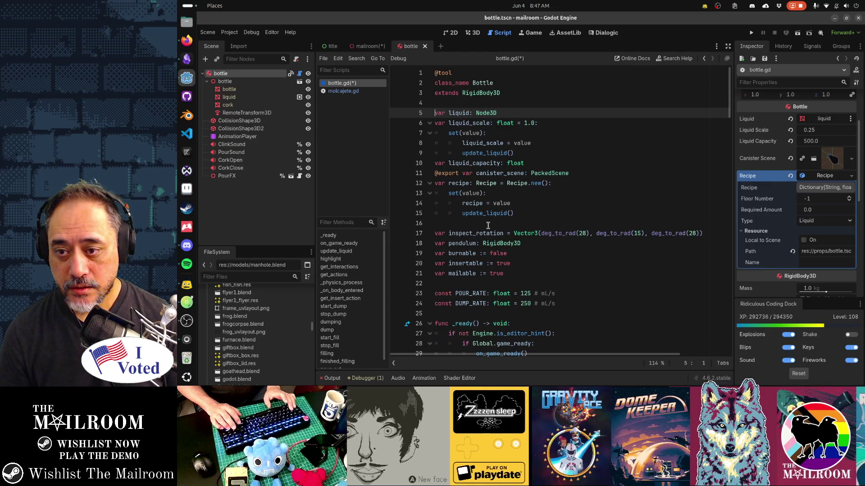
Move the canister_scene export line to the top of the variables
{"action": "key", "text": "Down"}
{"action": "key", "text": "Down"}
{"action": "key", "text": "Down"}
{"action": "key", "text": "alt+Up"}
{"action": "key", "text": "alt+Up"}
{"action": "key", "text": "alt+Up"}
{"action": "key", "text": "alt+Up"}
{"action": "key", "text": "alt+Up"}
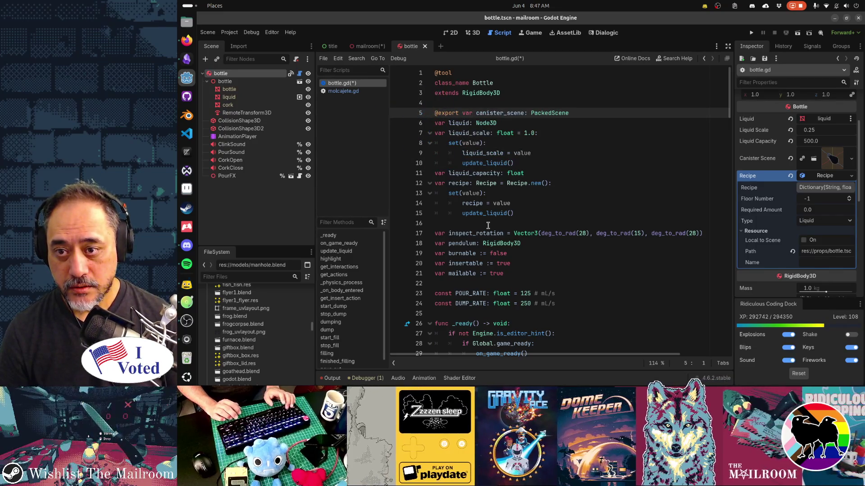
{"action": "key", "text": "Down"}
{"action": "key", "text": "Down"}
{"action": "key", "text": "Down"}
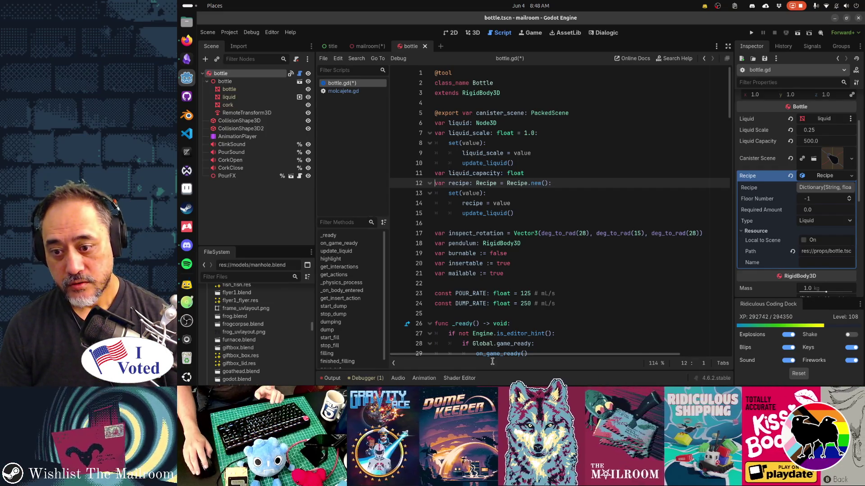
{"action": "left_click", "coordinate": [565, 324]}
{"action": "scroll", "coordinate": [565, 324], "scroll_direction": "down", "scroll_amount": 1}
{"action": "scroll", "coordinate": [565, 324], "scroll_direction": "down", "scroll_amount": 4}
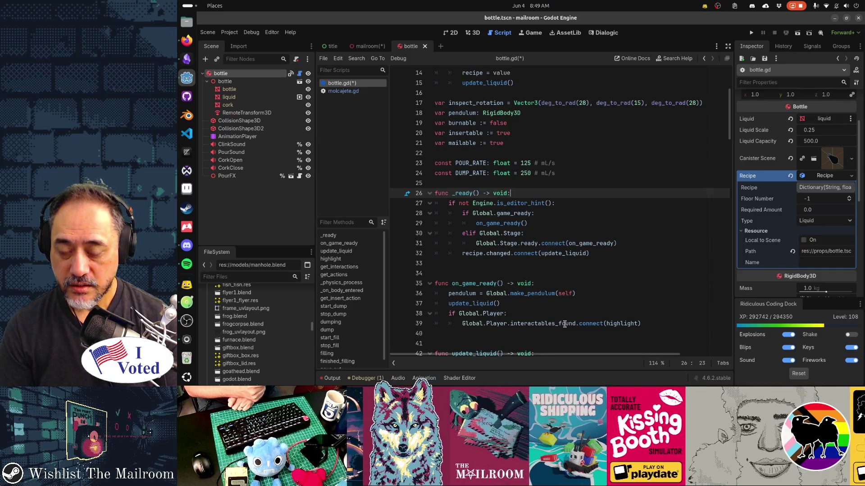
{"action": "scroll", "coordinate": [452, 220], "scroll_direction": "up", "scroll_amount": 5}
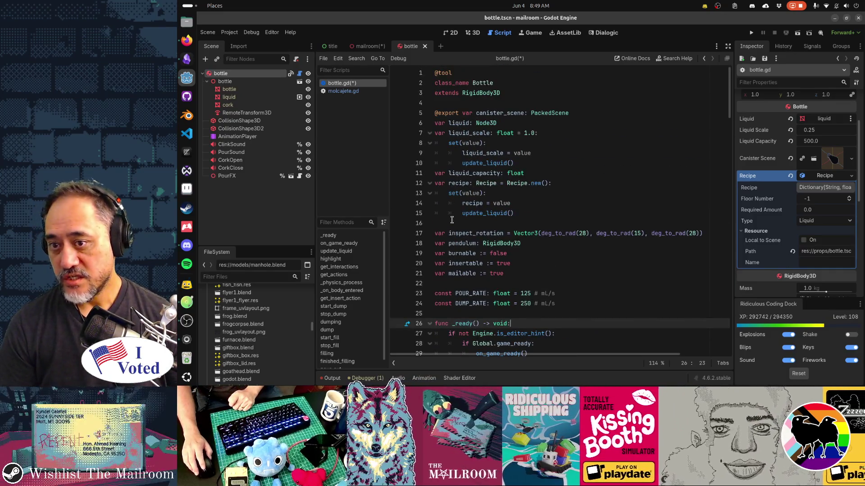
{"action": "left_click", "coordinate": [436, 183]}
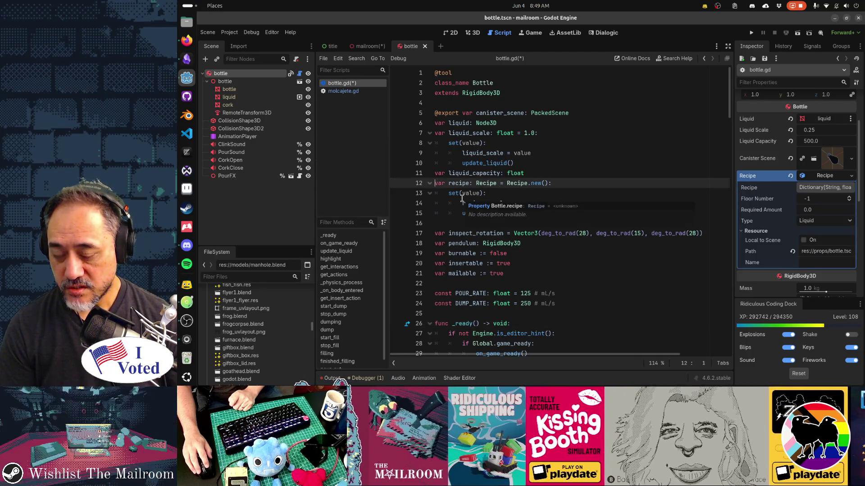
{"action": "key", "text": "ctrl+z"}
{"action": "key", "text": "ctrl+z"}
{"action": "key", "text": "ctrl+z"}
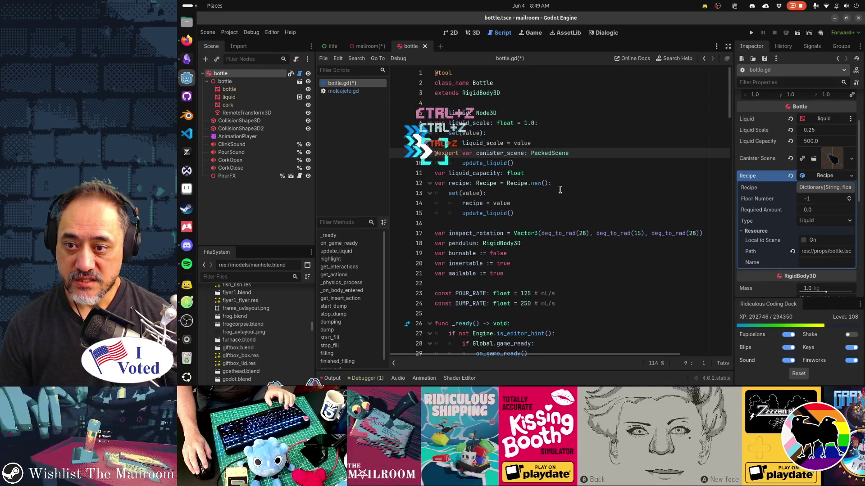
{"action": "key", "text": "ctrl+z"}
{"action": "key", "text": "ctrl+z"}
{"action": "key", "text": "ctrl+z"}
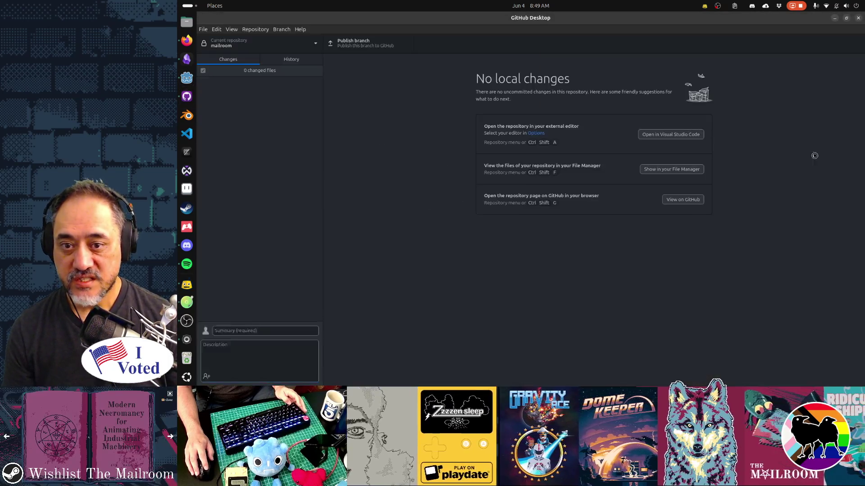
In GitHub Desktop, view the mailroom repository's manhole.blend changes, then return to Godot
{"action": "left_click", "coordinate": [279, 45]}
{"action": "left_click", "coordinate": [282, 79]}
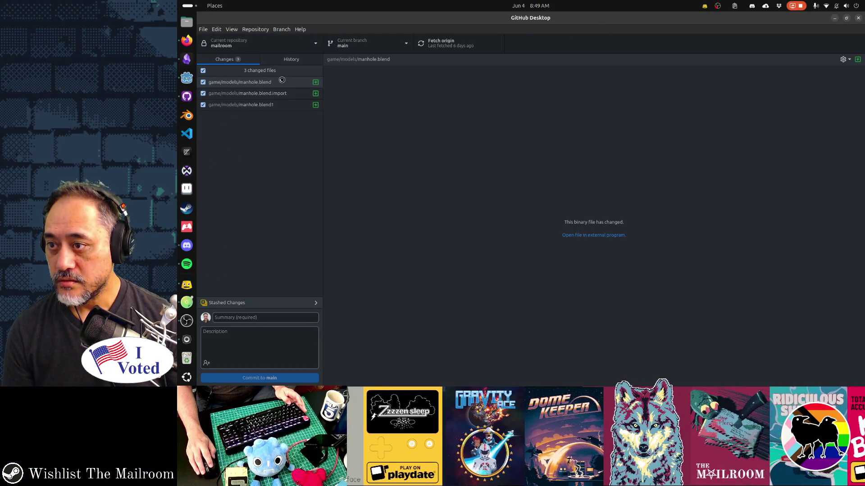
{"action": "left_click", "coordinate": [282, 81]}
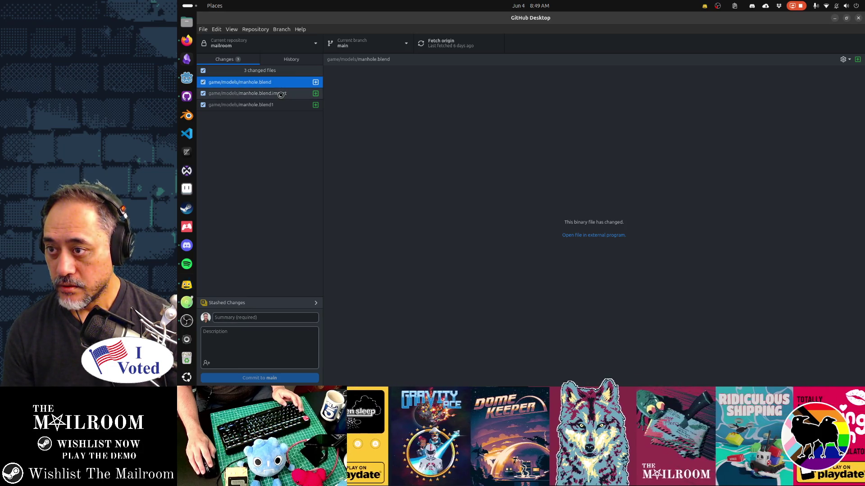
{"action": "key", "text": "alt+Tab"}
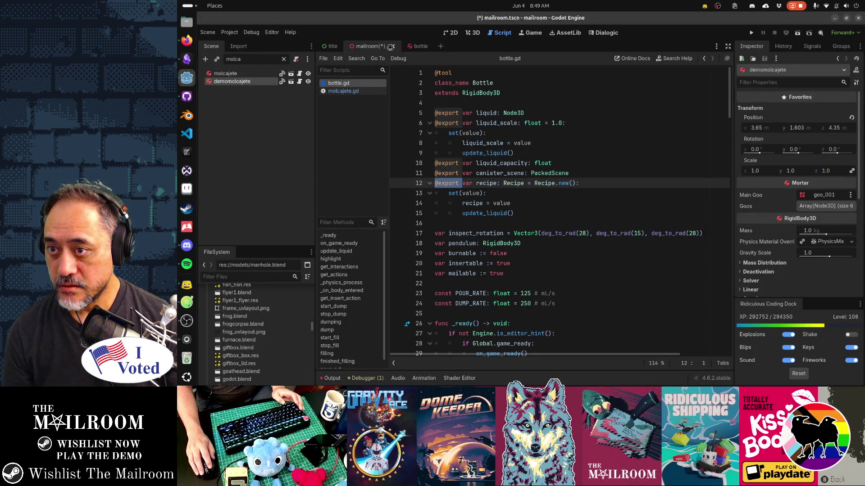
Close mailroom without saving, close bottle.gd and molcajete.gd, then launch Visual Studio Code
{"action": "left_click", "coordinate": [393, 46]}
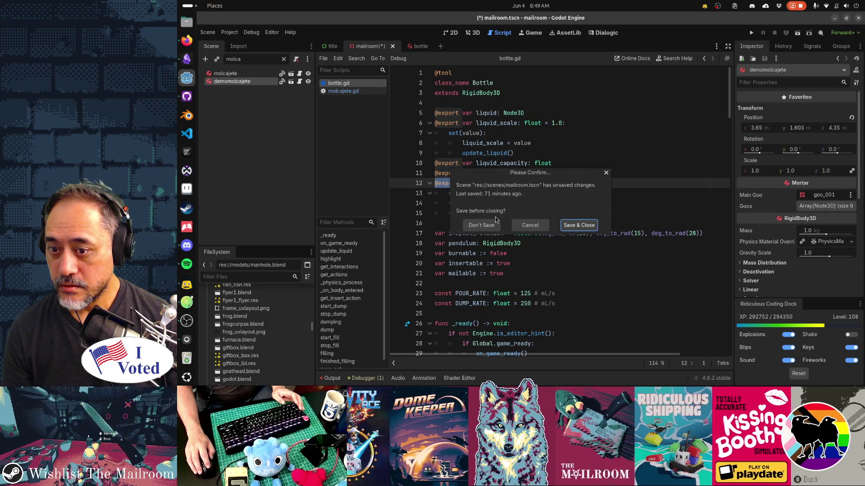
{"action": "left_click", "coordinate": [489, 225]}
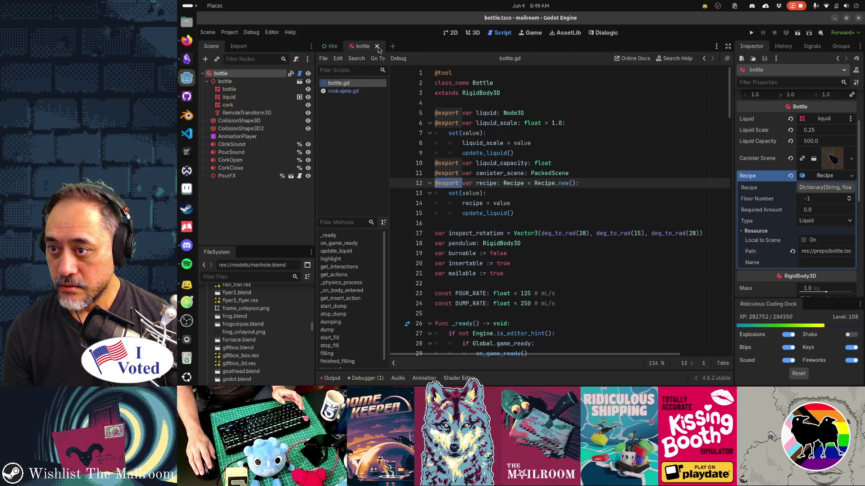
{"action": "middle_click", "coordinate": [361, 83]}
{"action": "middle_click", "coordinate": [361, 83]}
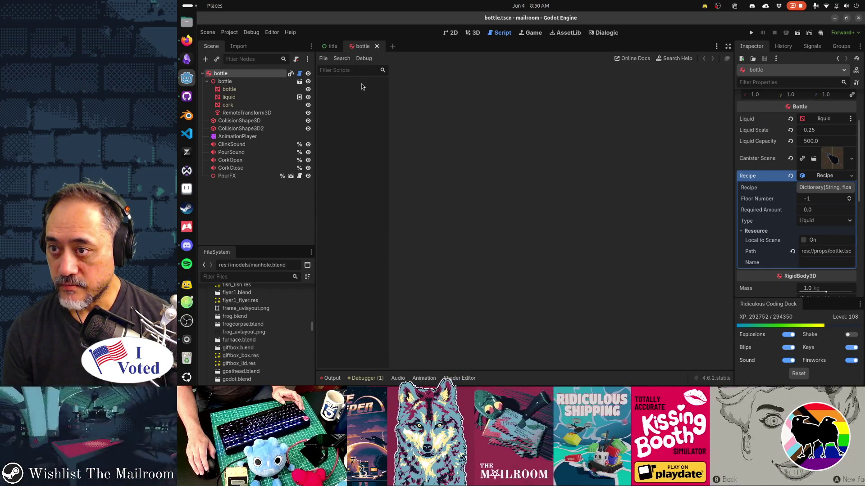
{"action": "key", "text": "alt+Tab"}
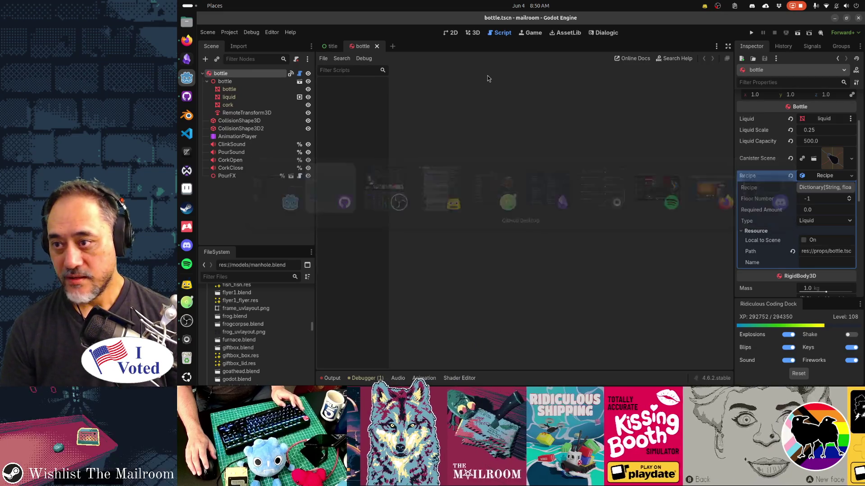
{"action": "left_click", "coordinate": [187, 134]}
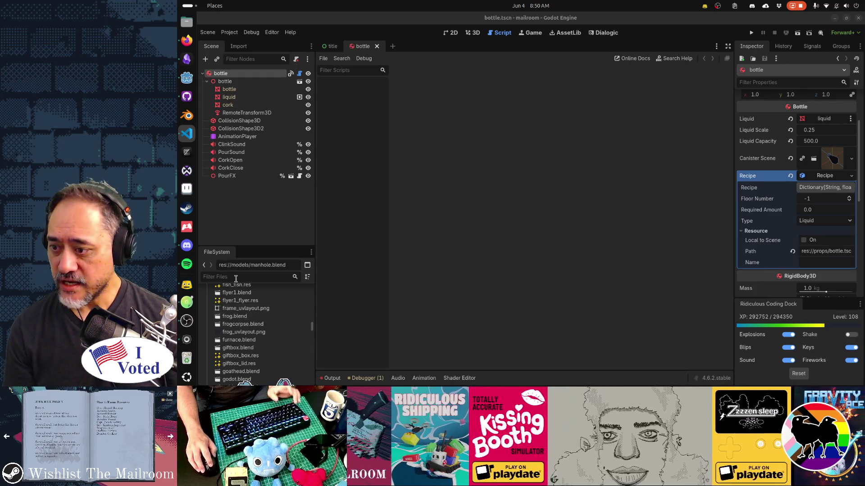
Filter FileSystem for 'bottle' and select bottle.tscn, cancelling an accidental delete
{"action": "left_click", "coordinate": [236, 278]}
{"action": "type", "text": "bottlen"}
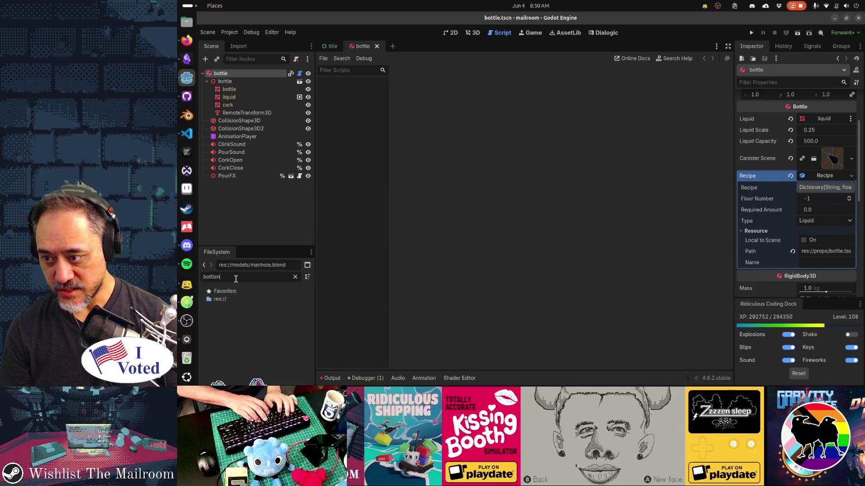
{"action": "key", "text": "BackSpace"}
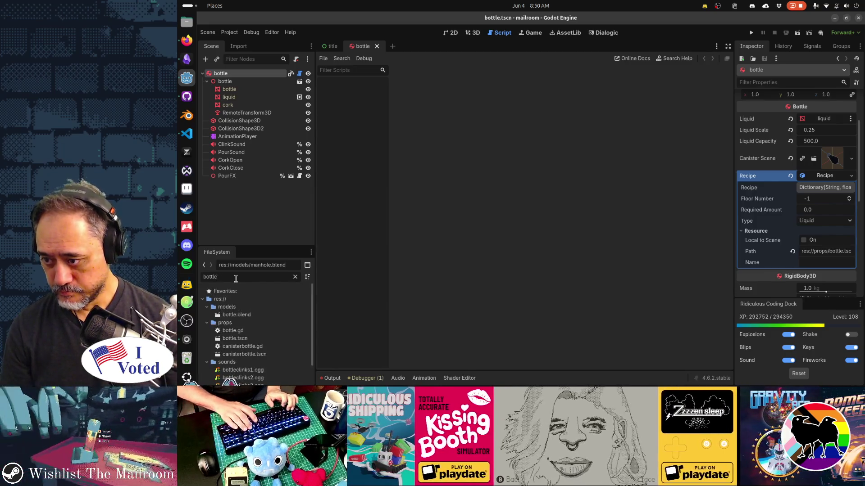
{"action": "left_click", "coordinate": [246, 338]}
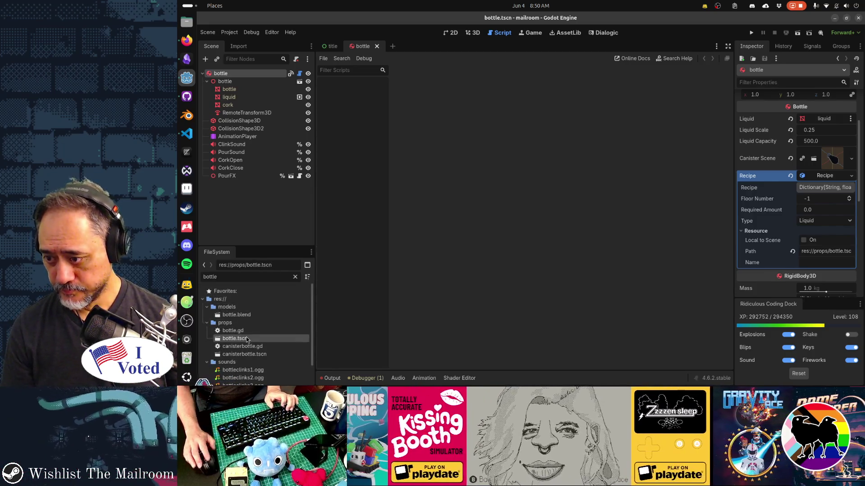
{"action": "key", "text": "Delete"}
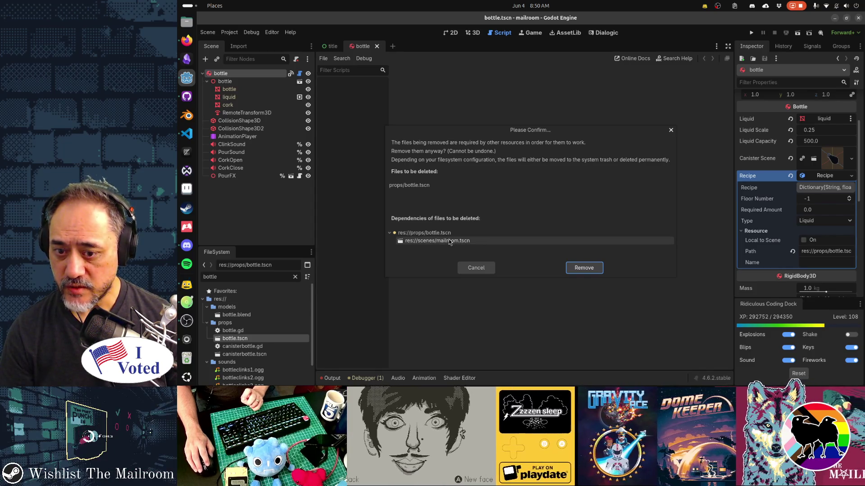
{"action": "left_click", "coordinate": [471, 268]}
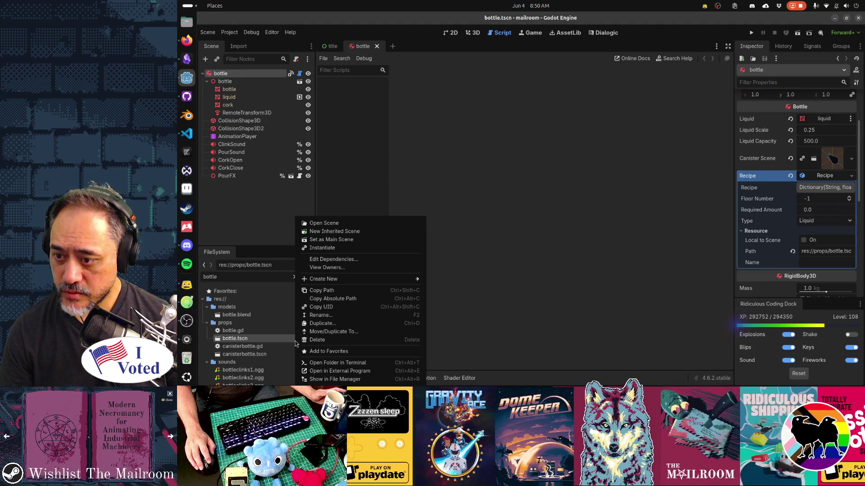
View bottle.tscn's owners (only mailroom.tscn), then quick-open search 'mailroomtscn'
{"action": "left_click", "coordinate": [350, 268]}
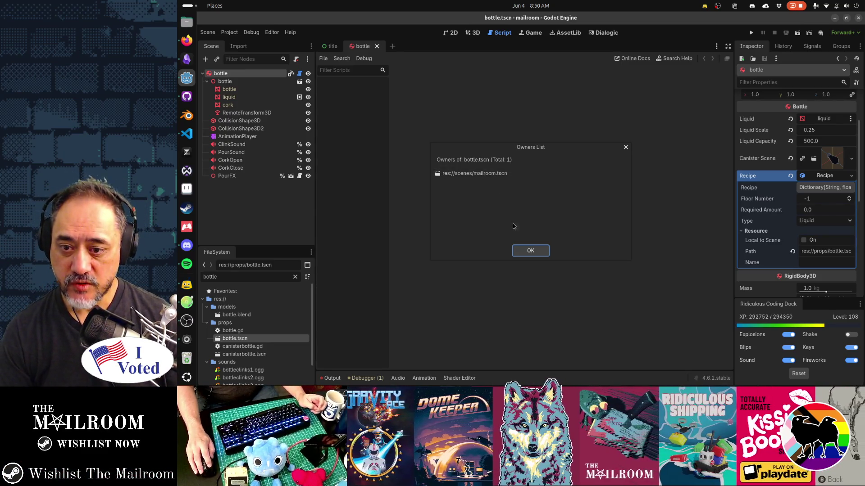
{"action": "left_click", "coordinate": [529, 250]}
{"action": "key", "text": "alt+shift+o"}
{"action": "type", "text": "mailroomtscn"}
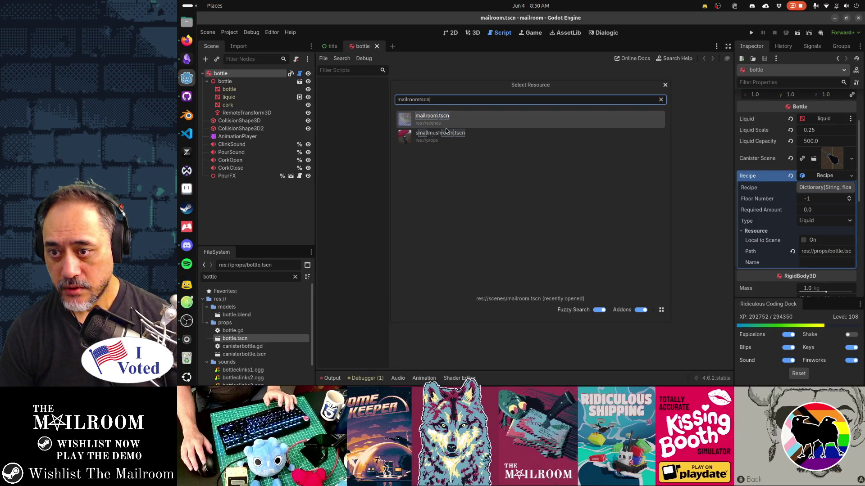
Open mailroom.tscn and select bottle6 using the Scene filter 'bottl'
{"action": "double_click", "coordinate": [459, 120]}
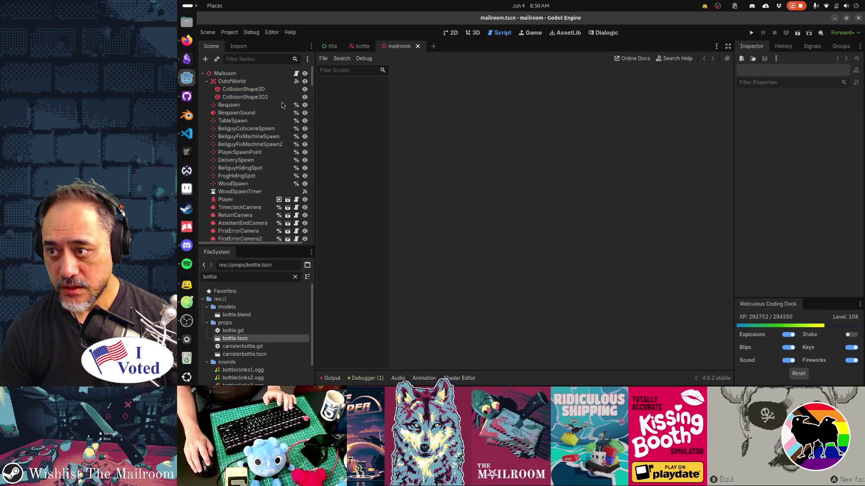
{"action": "left_click", "coordinate": [239, 59]}
{"action": "type", "text": "bottl"}
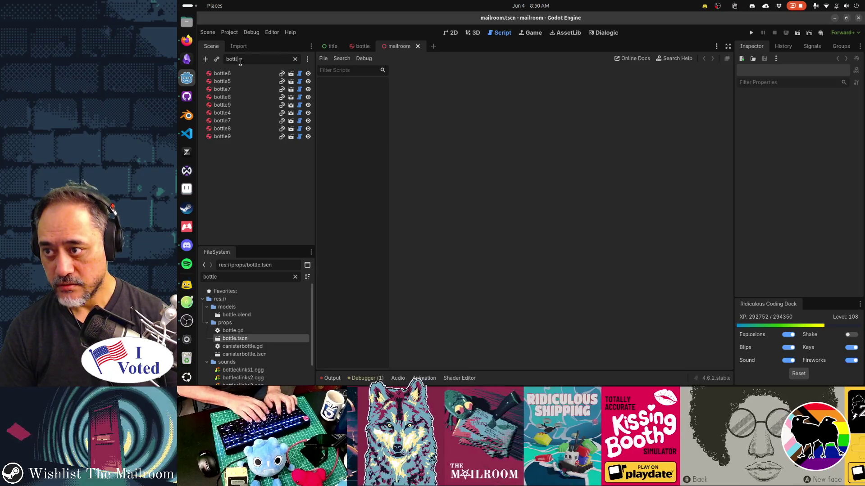
{"action": "left_click", "coordinate": [239, 74]}
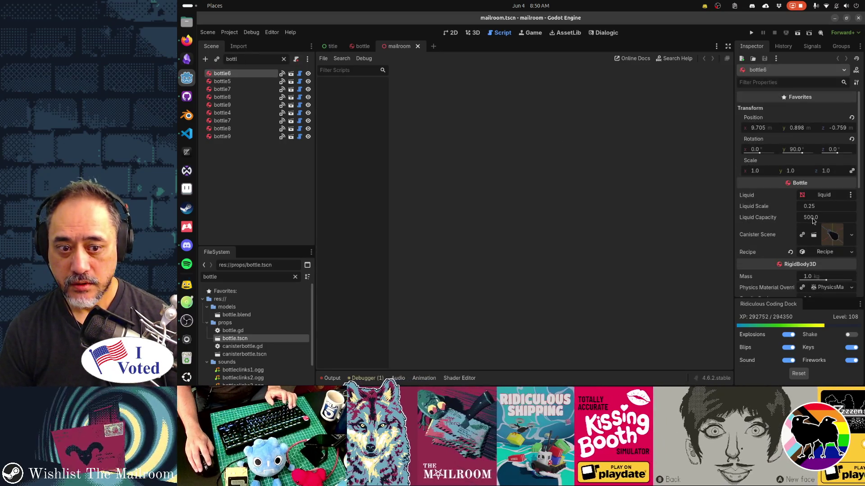
Expand bottle6's Recipe, revert it to the scene default, then undo the revert
{"action": "left_click", "coordinate": [816, 255]}
{"action": "scroll", "coordinate": [815, 255], "scroll_direction": "down", "scroll_amount": 2}
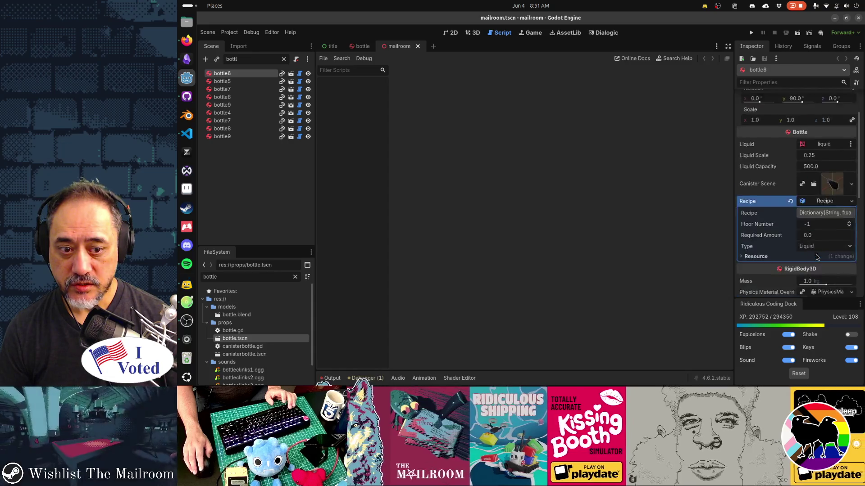
{"action": "scroll", "coordinate": [816, 255], "scroll_direction": "down", "scroll_amount": 2}
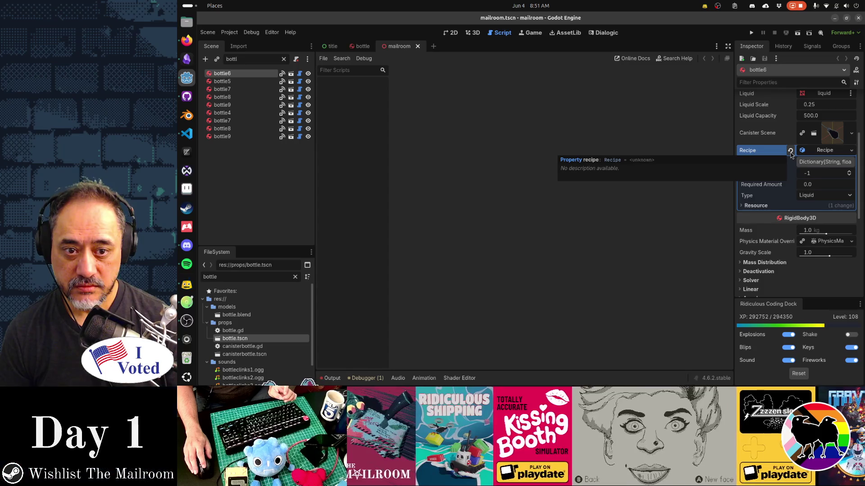
{"action": "left_click", "coordinate": [790, 151]}
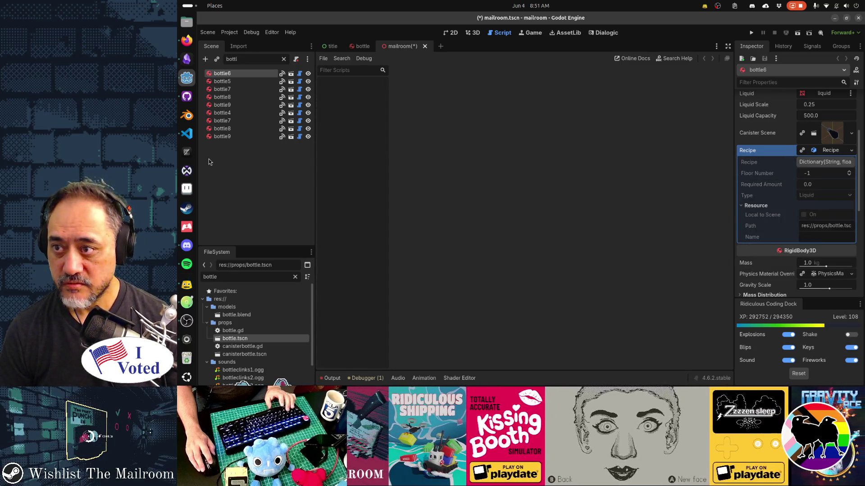
{"action": "key", "text": "ctrl+z"}
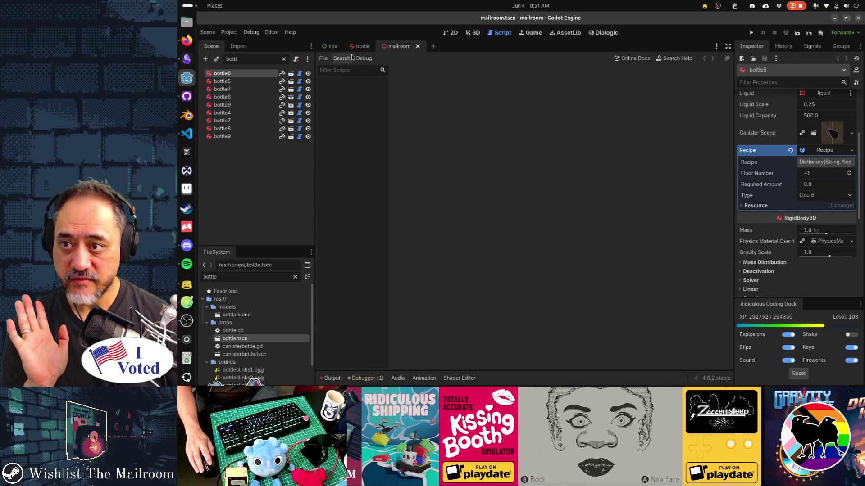
{"action": "left_click", "coordinate": [360, 47]}
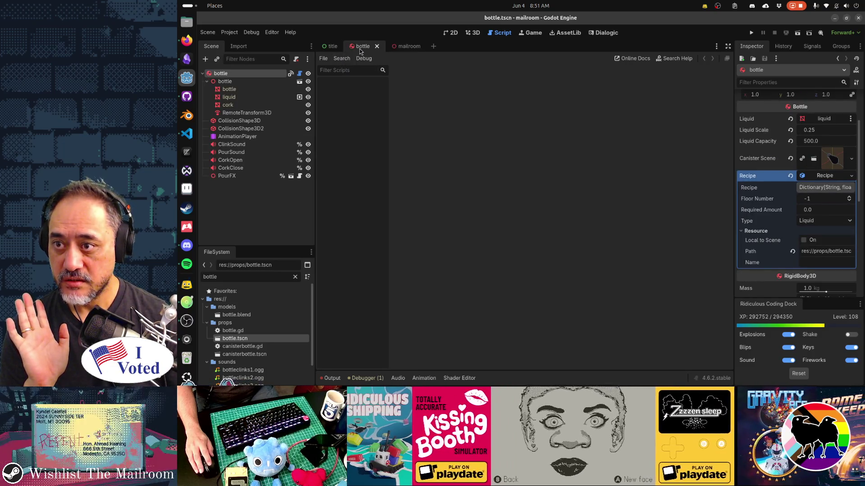
{"action": "left_click", "coordinate": [300, 73]}
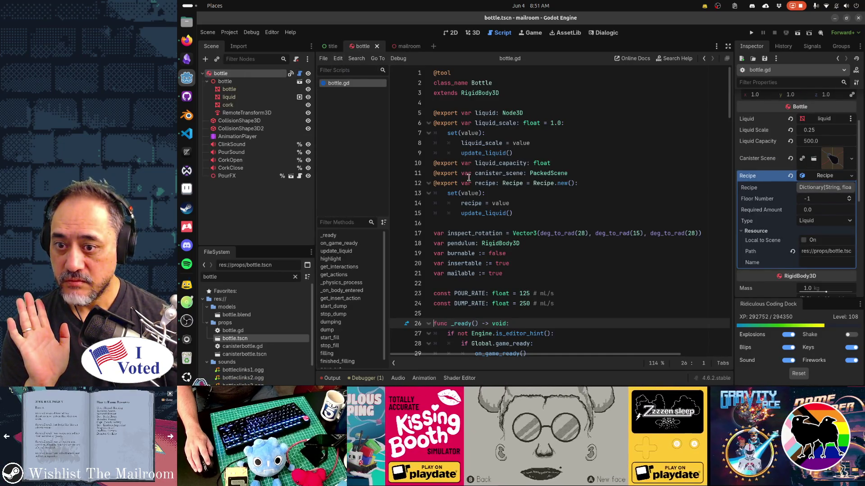
{"action": "left_click", "coordinate": [463, 183]}
{"action": "key", "text": "BackSpace"}
{"action": "key", "text": "BackSpace"}
{"action": "key", "text": "BackSpace"}
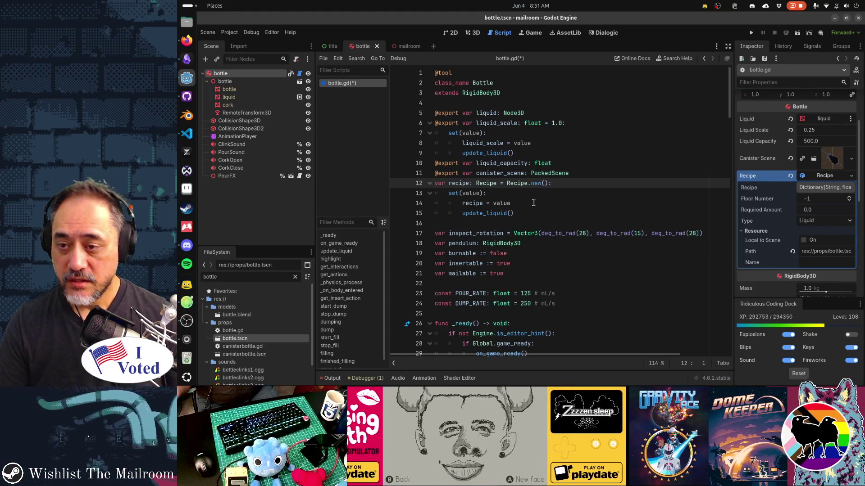
Select the liquid_capacity, liquid_scale and liquid lines in turn, then view the bottle in 3D
{"action": "key", "text": "Up"}
{"action": "key", "text": "Up"}
{"action": "key", "text": "shift+End"}
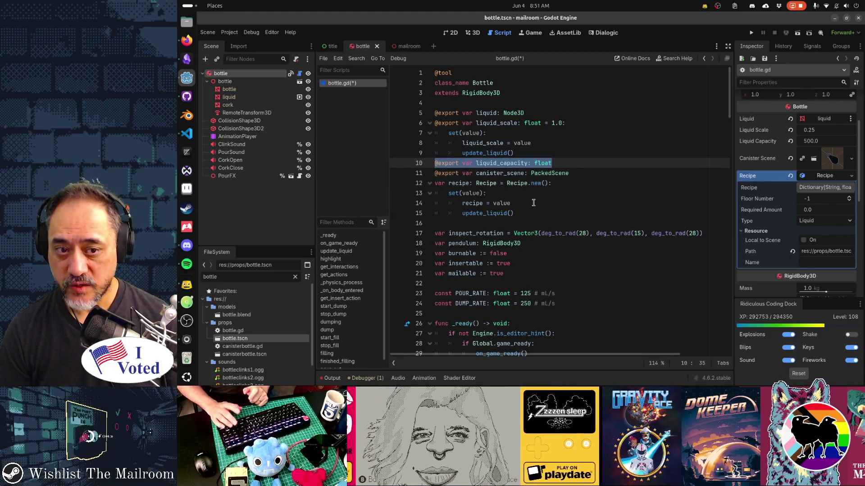
{"action": "key", "text": "Up"}
{"action": "key", "text": "Up"}
{"action": "key", "text": "Up"}
{"action": "key", "text": "shift+End"}
{"action": "key", "text": "Home"}
{"action": "key", "text": "Up"}
{"action": "key", "text": "shift+End"}
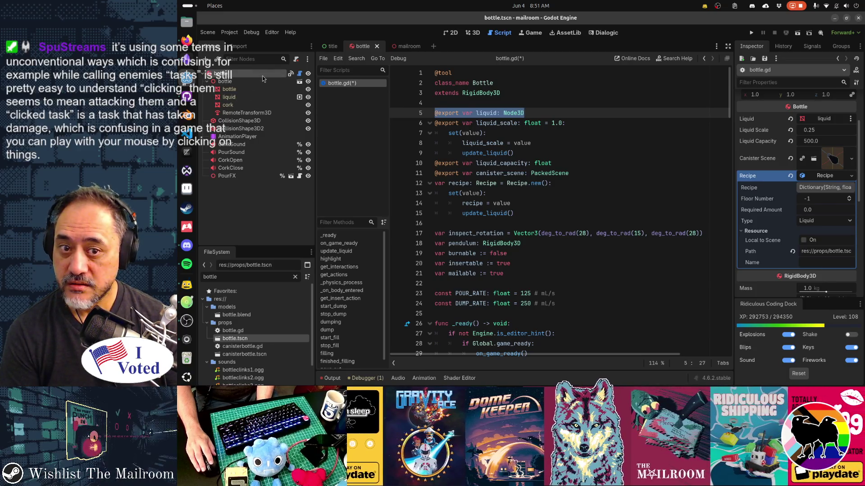
{"action": "left_click", "coordinate": [476, 35]}
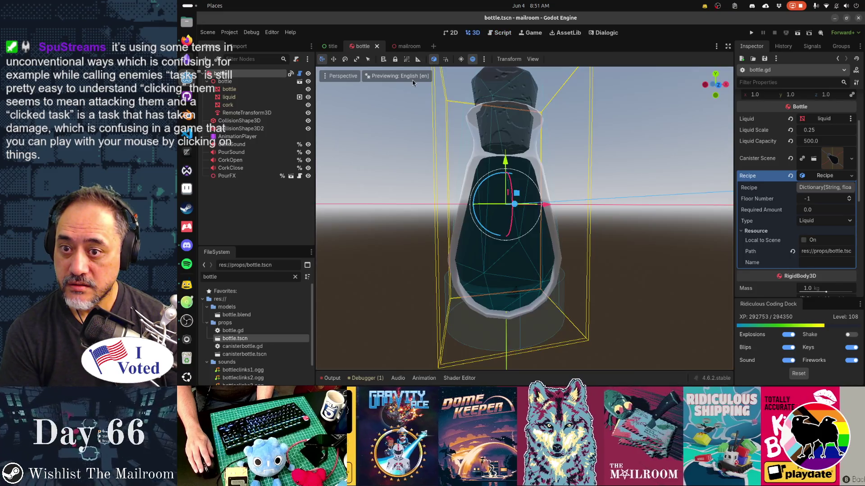
Leave the 3D bottle view and return to the unsaved bottle.gd script in the Script workspace
{"action": "scroll", "coordinate": [778, 243], "scroll_direction": "up", "scroll_amount": 2}
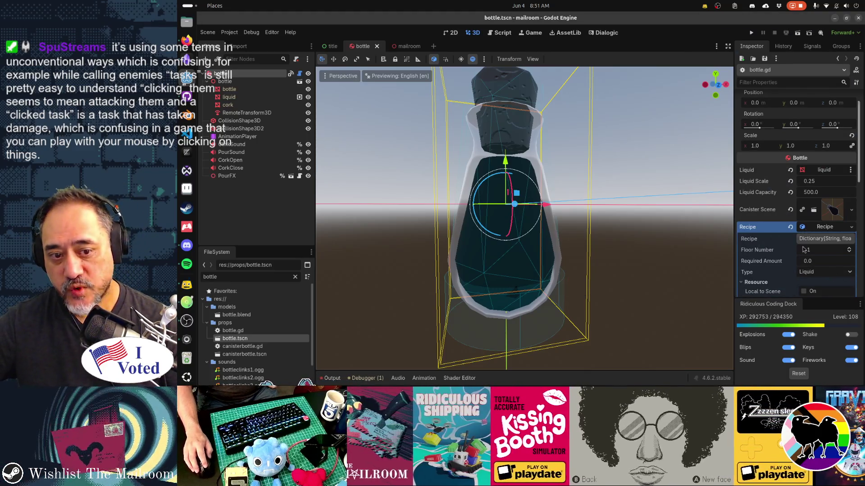
{"action": "key", "text": "ctrl+F3"}
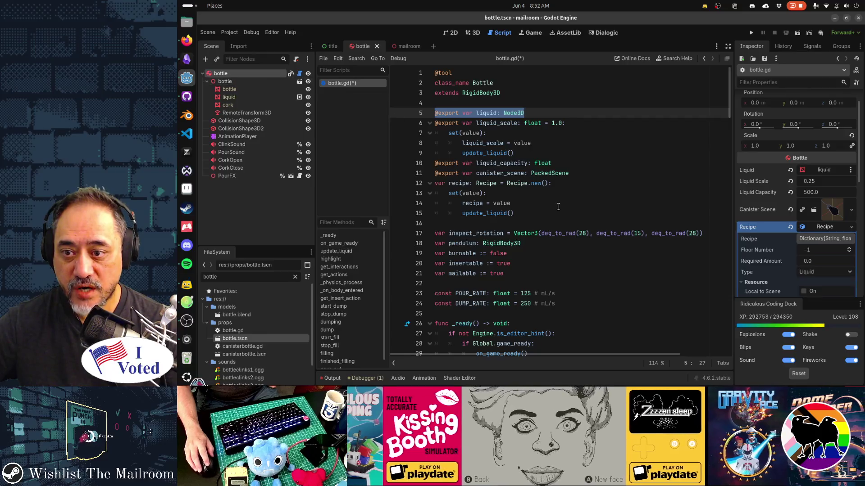
{"action": "left_click_drag", "start_coordinate": [506, 184], "coordinate": [586, 185]}
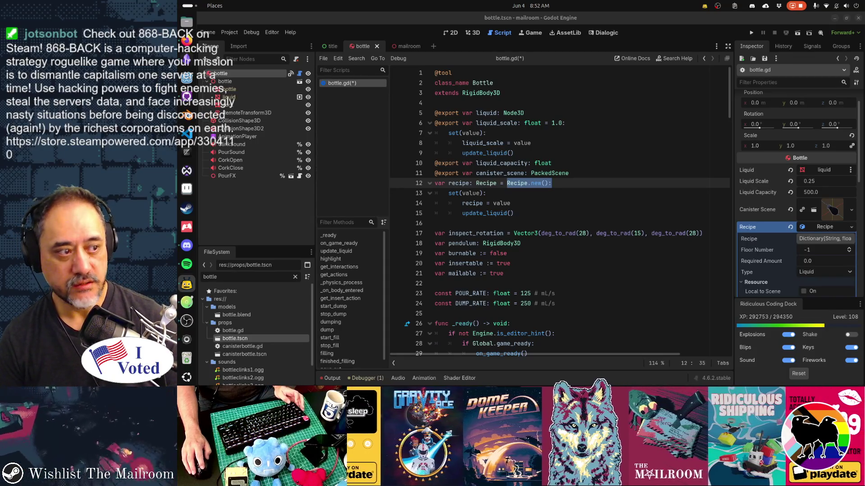
{"action": "key", "text": "alt+Tab"}
{"action": "key", "text": "alt+Tab"}
{"action": "key", "text": "alt+Tab"}
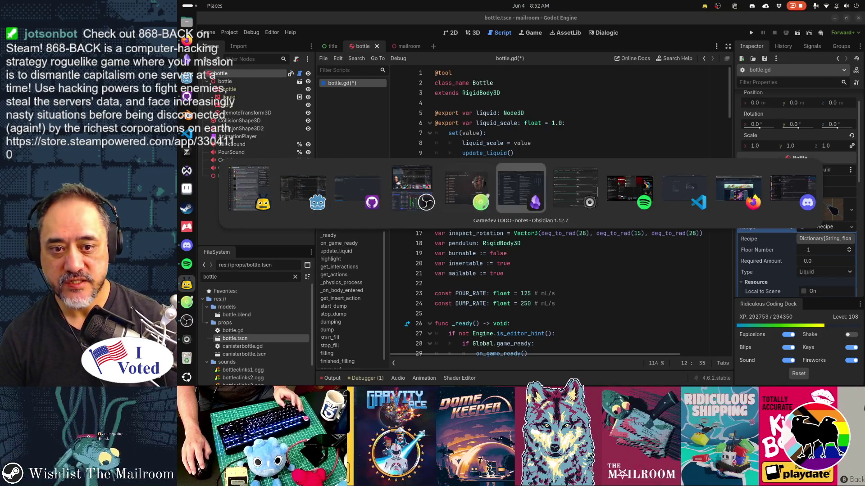
{"action": "key", "text": "alt+Tab"}
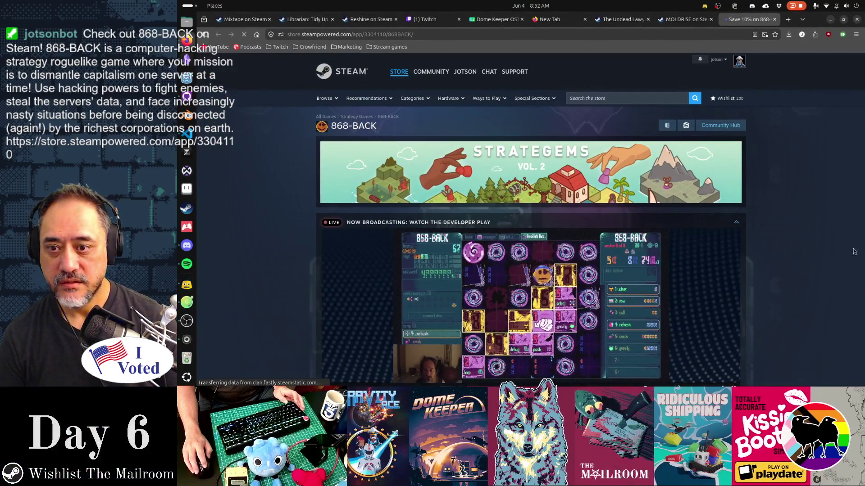
{"action": "scroll", "coordinate": [794, 230], "scroll_direction": "down", "scroll_amount": 3}
{"action": "scroll", "coordinate": [794, 229], "scroll_direction": "up", "scroll_amount": 1}
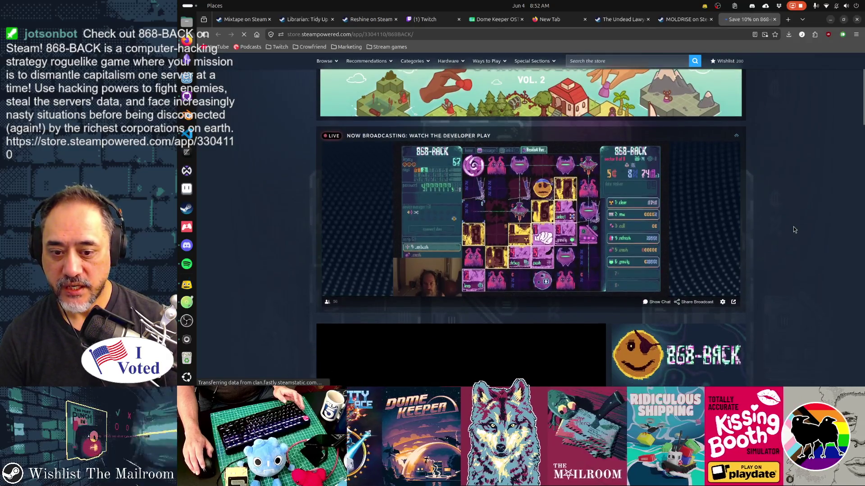
{"action": "scroll", "coordinate": [794, 229], "scroll_direction": "down", "scroll_amount": 3}
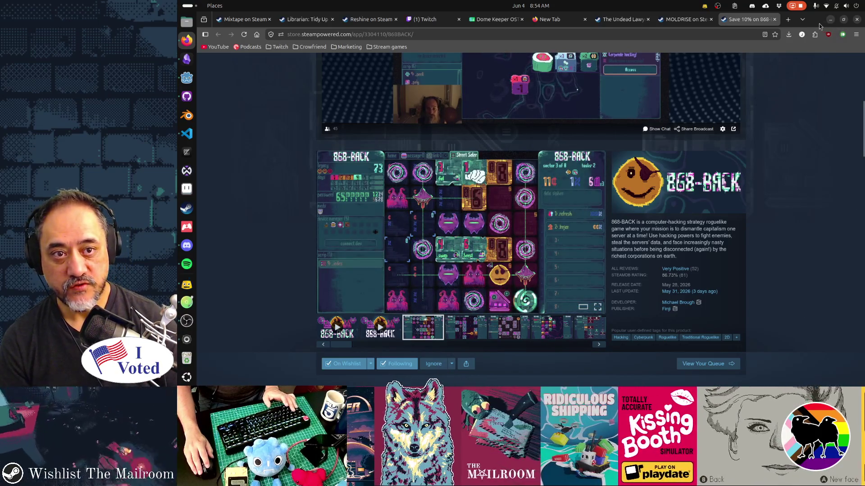
{"action": "key", "text": "alt+Tab"}
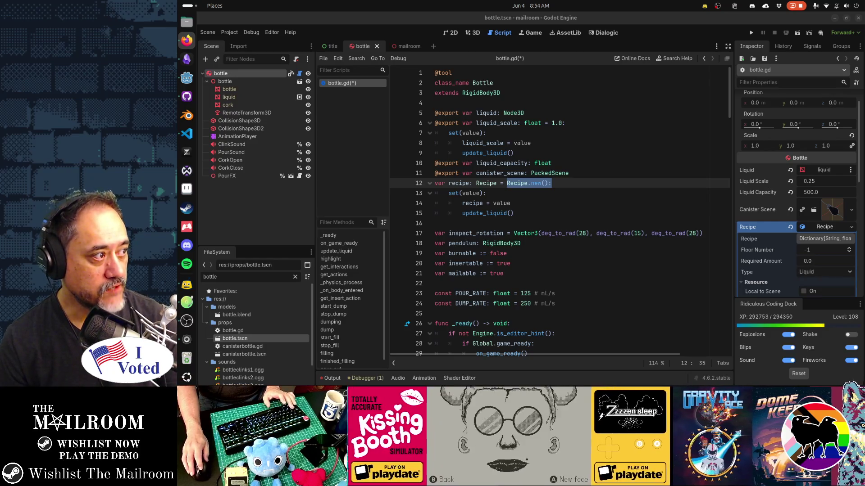
{"action": "key", "text": "alt+Tab"}
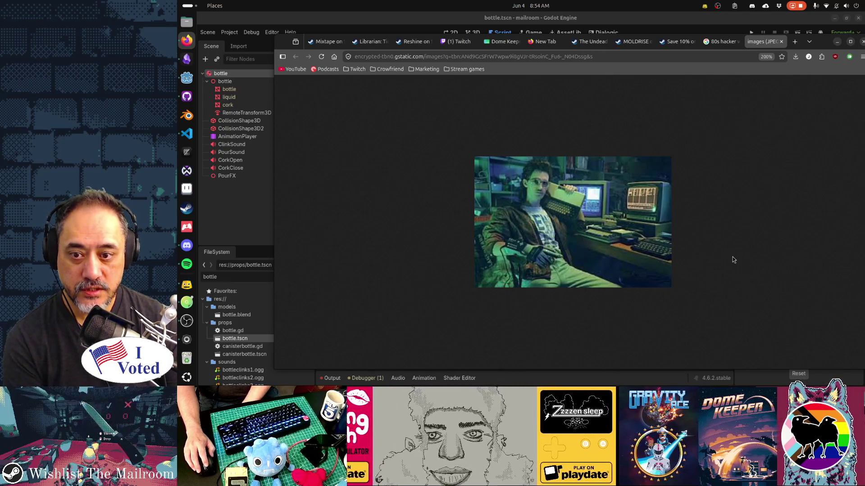
{"action": "left_click", "coordinate": [677, 48]}
{"action": "scroll", "coordinate": [557, 182], "scroll_direction": "down", "scroll_amount": 2}
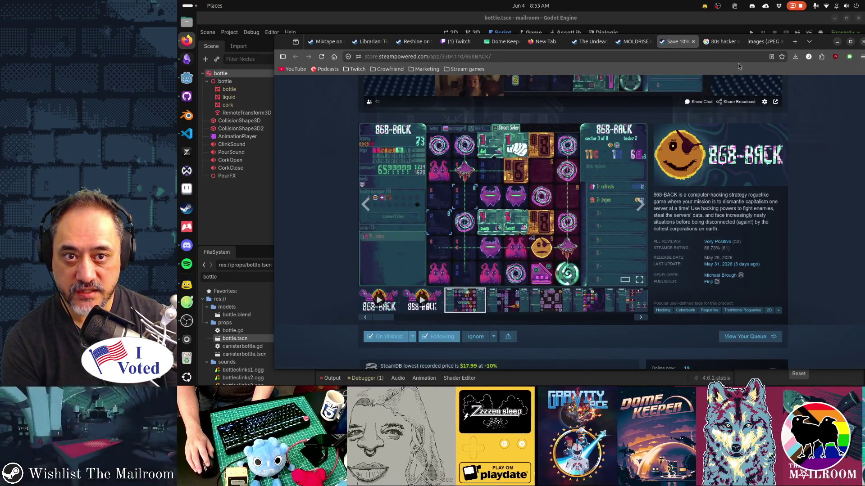
{"action": "left_click", "coordinate": [761, 43]}
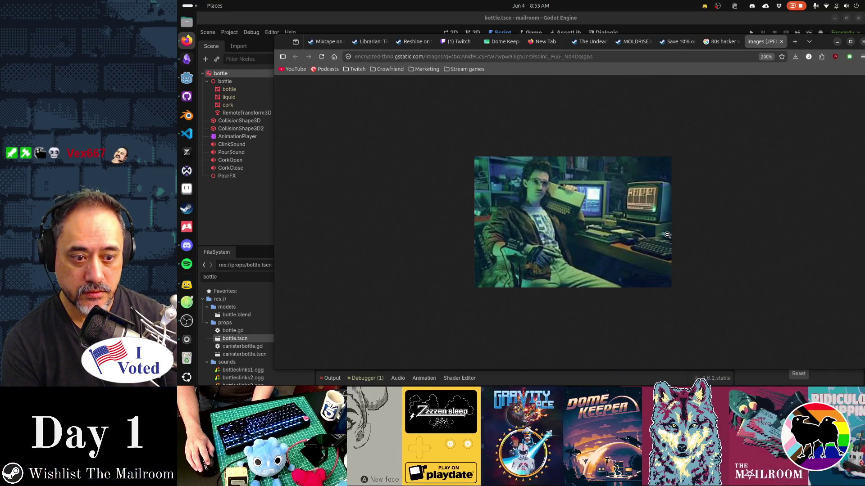
{"action": "mouse_move", "coordinate": [674, 45]}
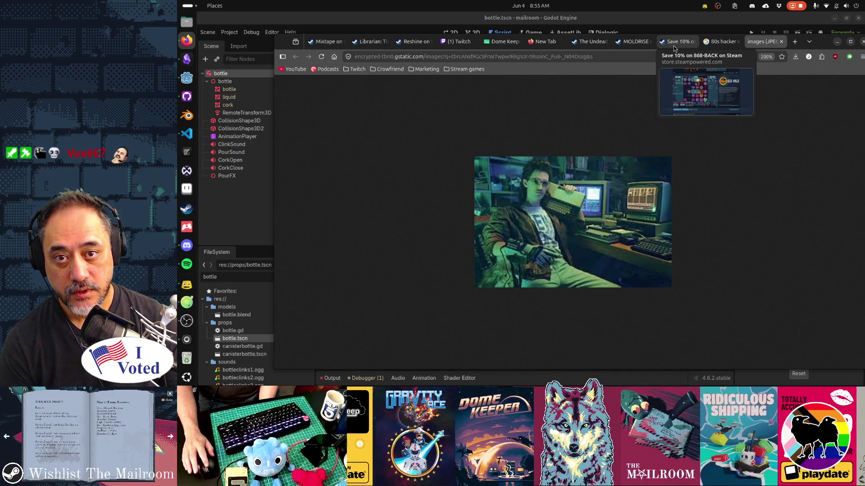
{"action": "left_click", "coordinate": [674, 45]}
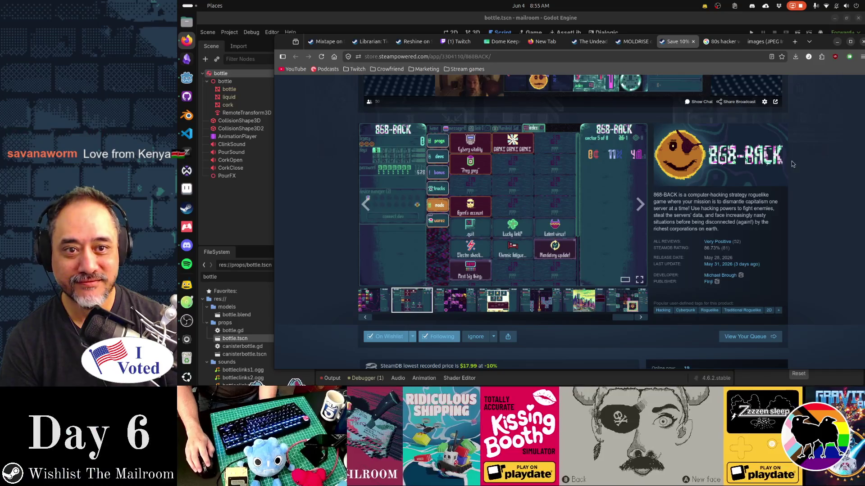
{"action": "left_click", "coordinate": [762, 43]}
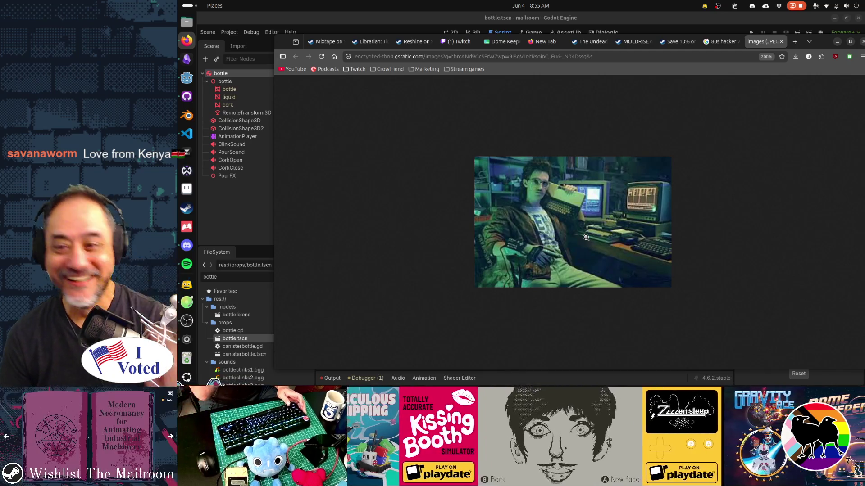
{"action": "key", "text": "alt+Tab"}
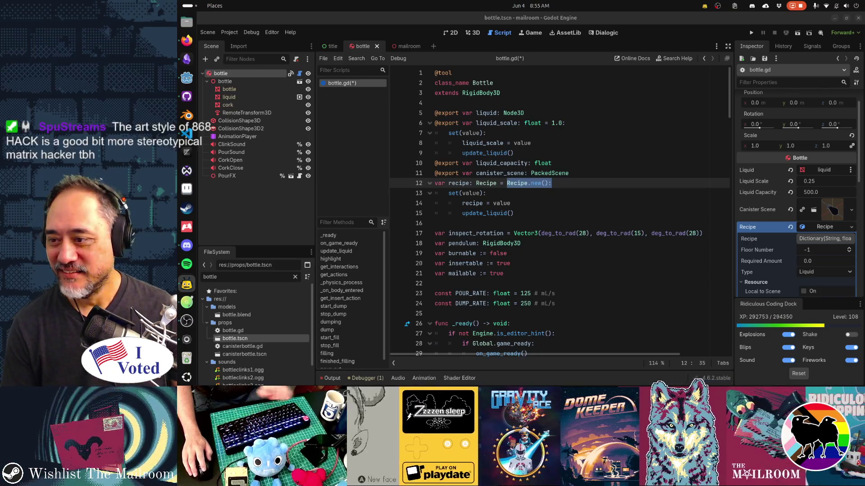
{"action": "key", "text": "alt+Tab"}
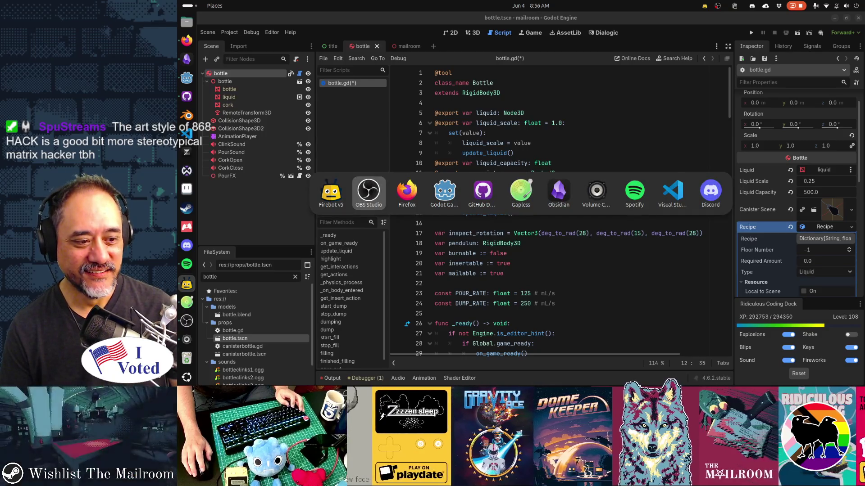
{"action": "key", "text": "alt+Tab"}
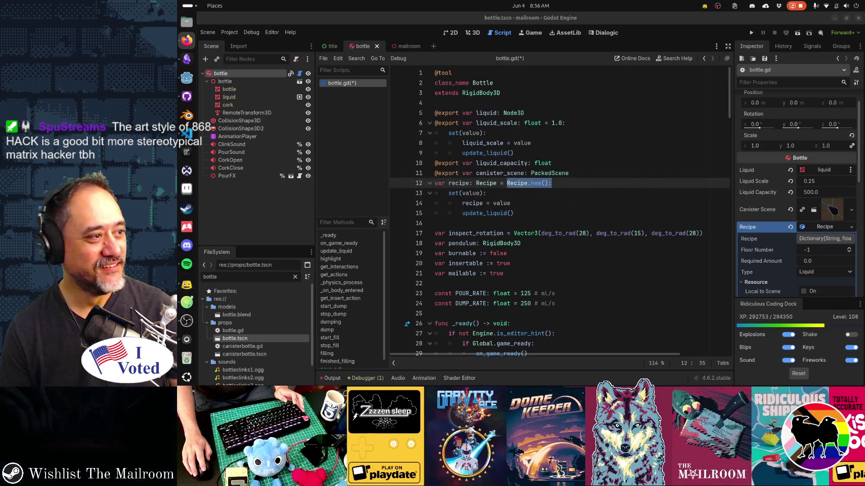
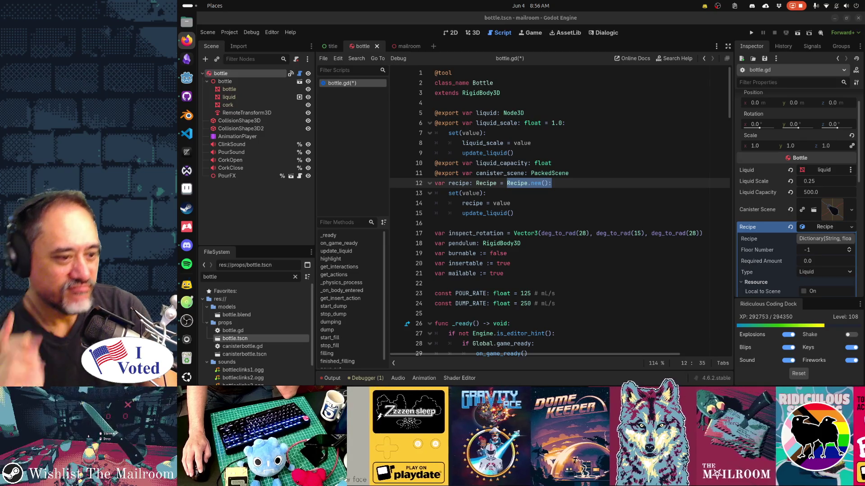
Scroll the 'matrix movie hacking' image results and preview the Trinity using nmap image
{"action": "key", "text": "alt+Tab"}
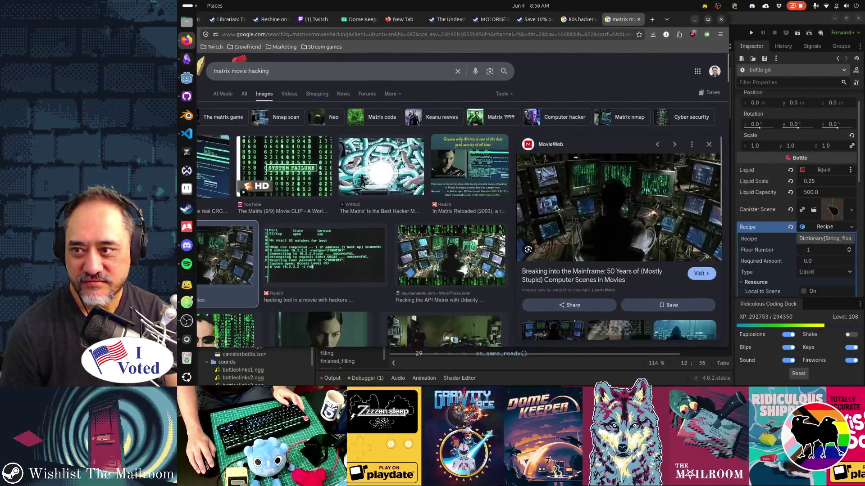
{"action": "scroll", "coordinate": [617, 254], "scroll_direction": "down", "scroll_amount": 3}
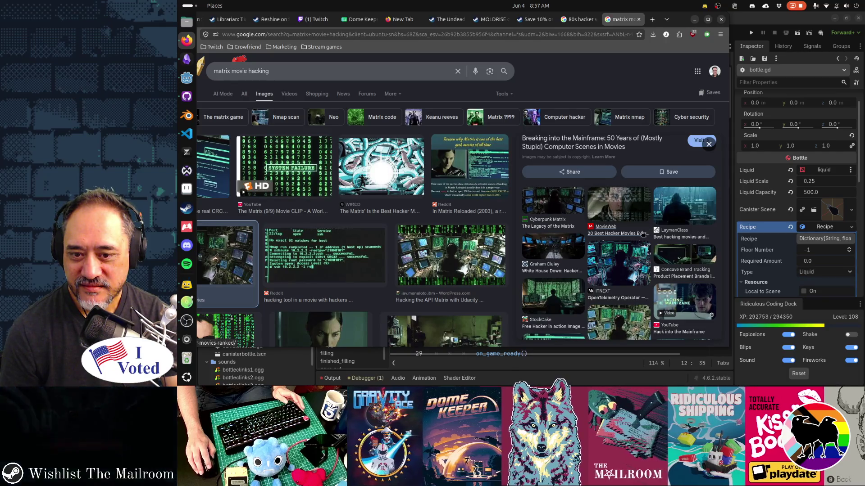
{"action": "scroll", "coordinate": [444, 247], "scroll_direction": "down", "scroll_amount": 4}
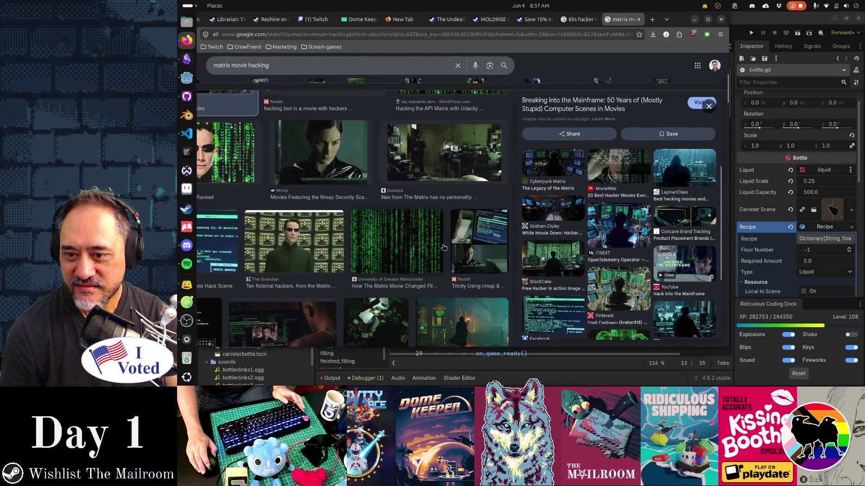
{"action": "left_click", "coordinate": [472, 252]}
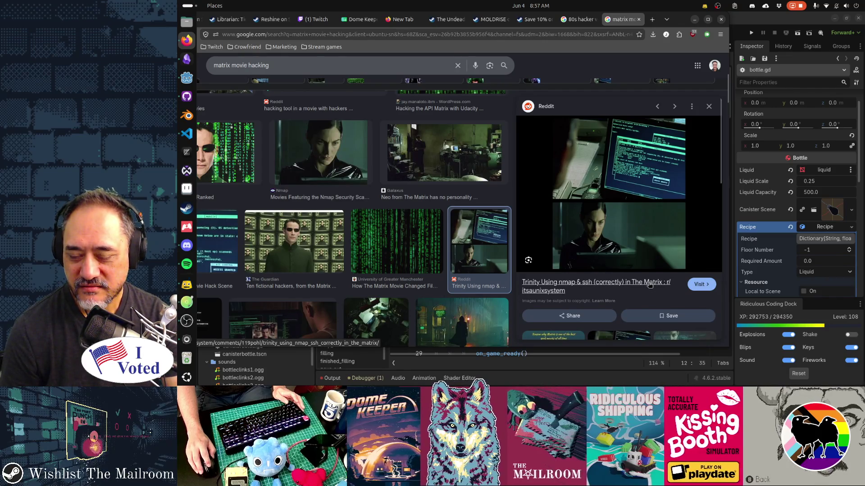
Scroll further and preview the Matrix consumerism essay image from Every Movie Has a Lesson
{"action": "scroll", "coordinate": [488, 254], "scroll_direction": "down", "scroll_amount": 5}
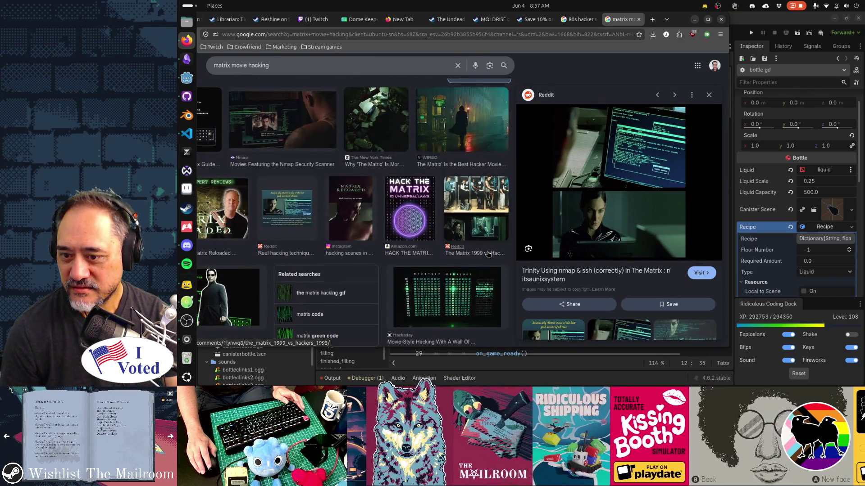
{"action": "scroll", "coordinate": [487, 254], "scroll_direction": "down", "scroll_amount": 5}
{"action": "scroll", "coordinate": [488, 253], "scroll_direction": "down", "scroll_amount": 5}
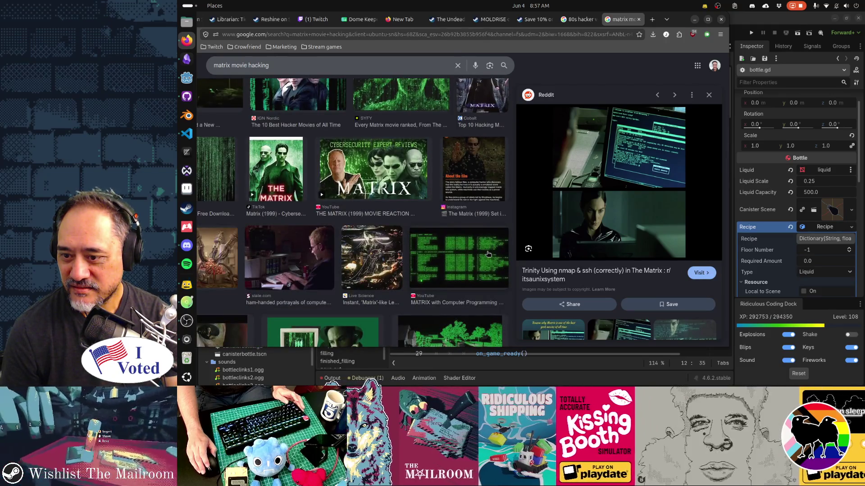
{"action": "scroll", "coordinate": [488, 253], "scroll_direction": "down", "scroll_amount": 4}
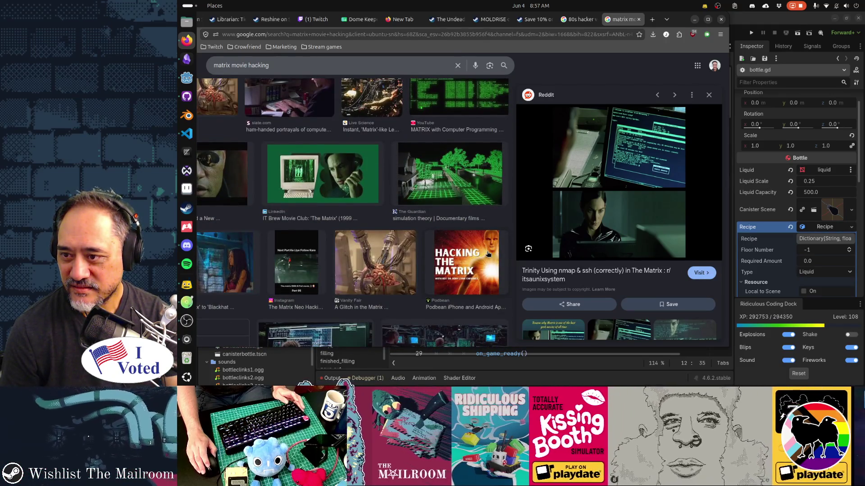
{"action": "scroll", "coordinate": [488, 254], "scroll_direction": "down", "scroll_amount": 3}
{"action": "scroll", "coordinate": [491, 252], "scroll_direction": "down", "scroll_amount": 4}
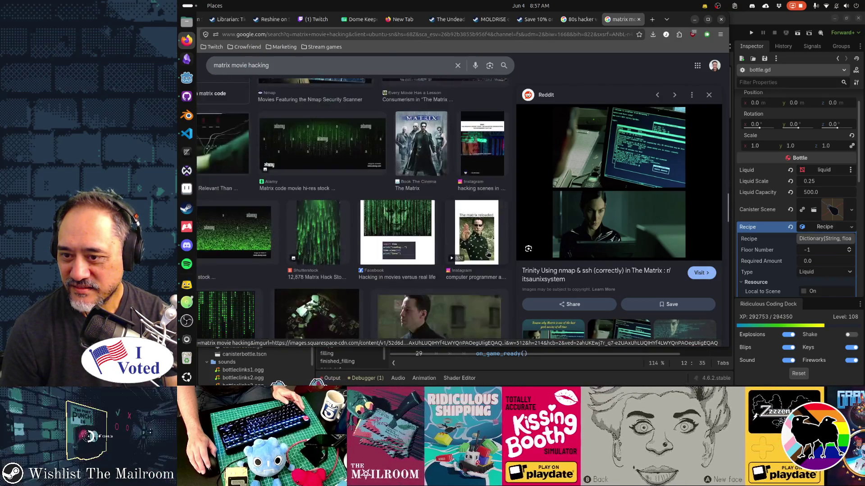
{"action": "scroll", "coordinate": [495, 248], "scroll_direction": "up", "scroll_amount": 4}
{"action": "left_click", "coordinate": [505, 238]}
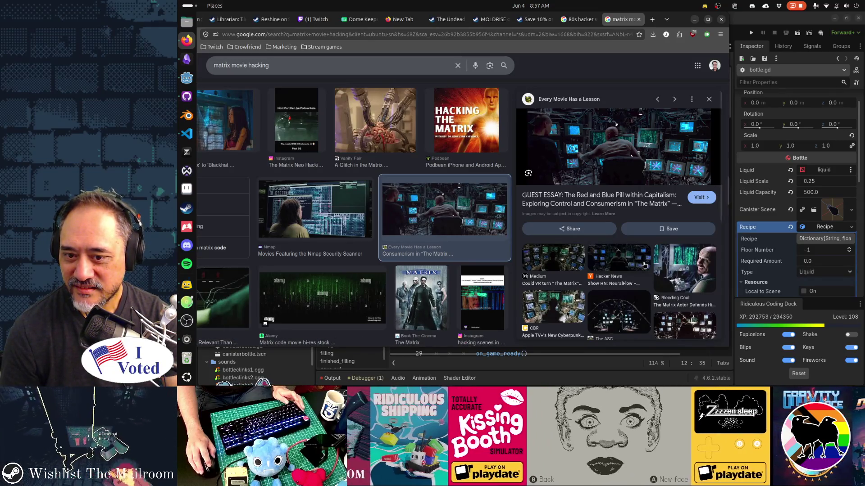
{"action": "key", "text": "alt+Tab"}
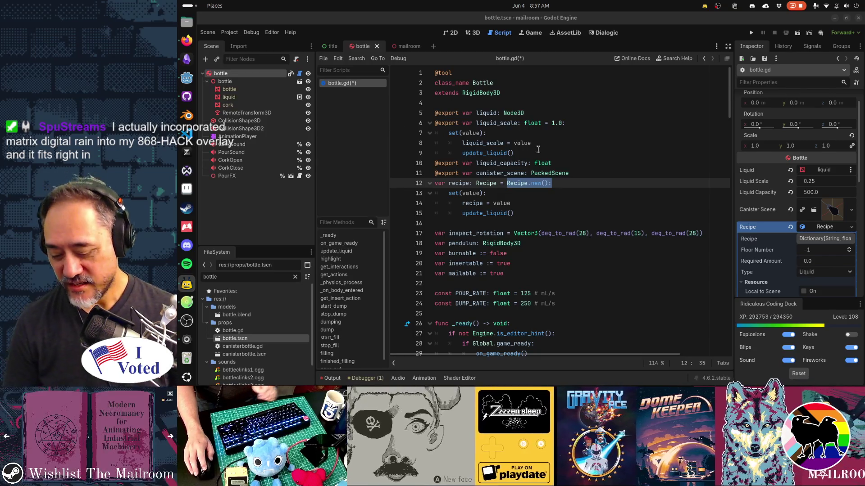
In a terminal, list commands completing from 'matri', then close the terminal
{"action": "key", "text": "ctrl+alt+t"}
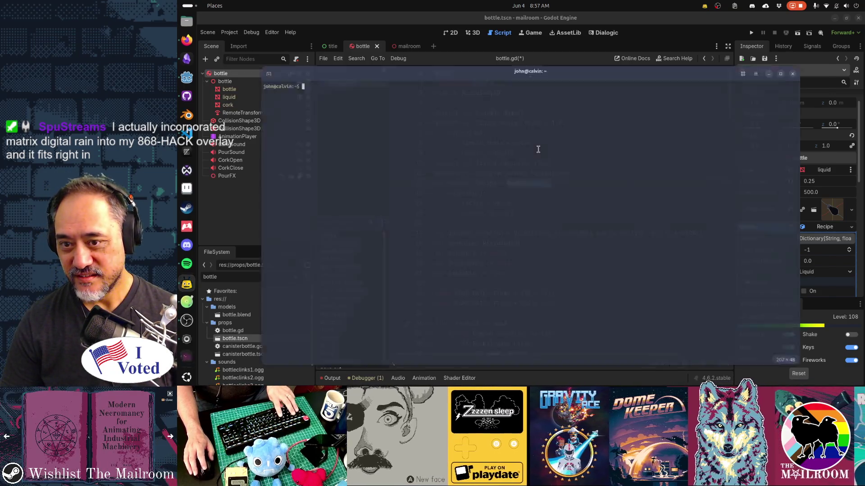
{"action": "type", "text": "matri"}
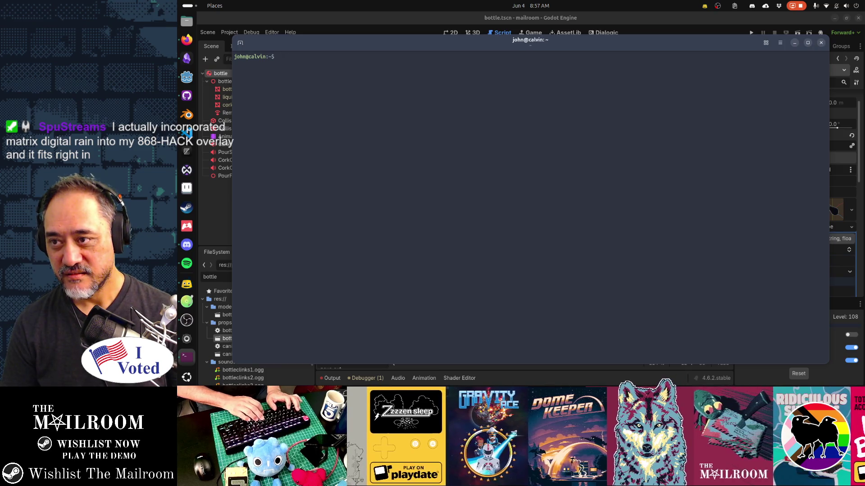
{"action": "key", "text": "Tab"}
{"action": "key", "text": "Tab"}
{"action": "key", "text": "Tab"}
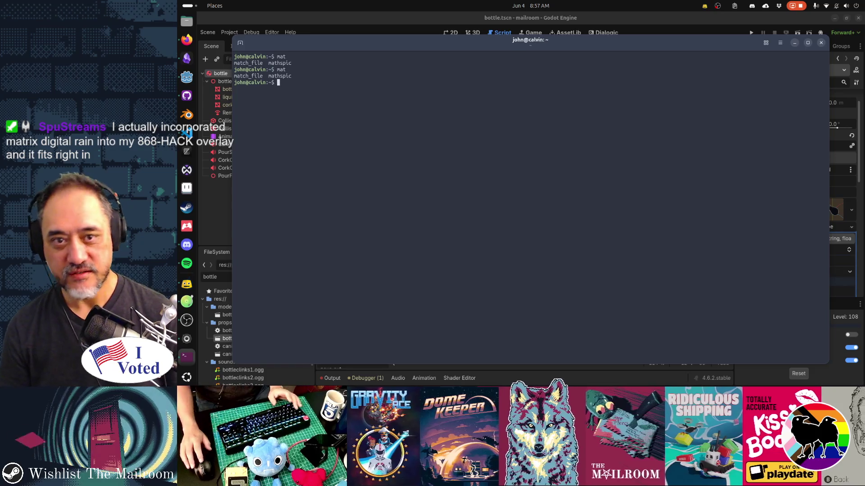
{"action": "left_click", "coordinate": [821, 44]}
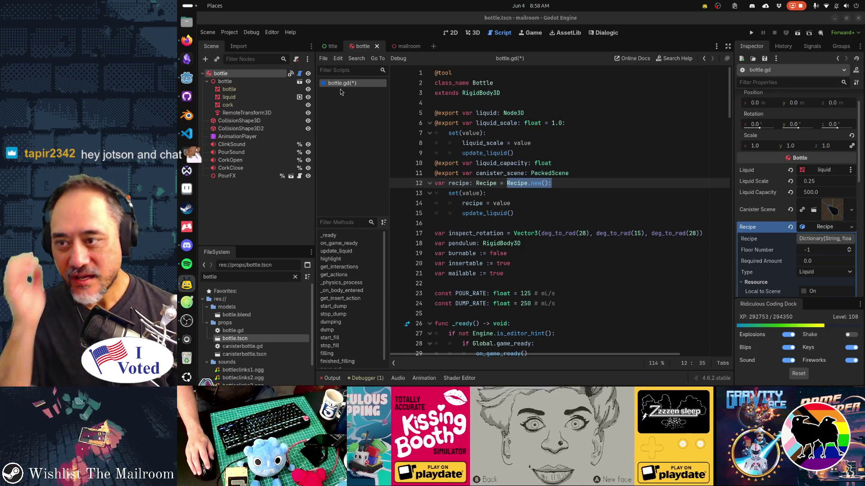
Clear the Recipe.new() selection on line 12 and save the bottle scene
{"action": "left_click", "coordinate": [458, 182]}
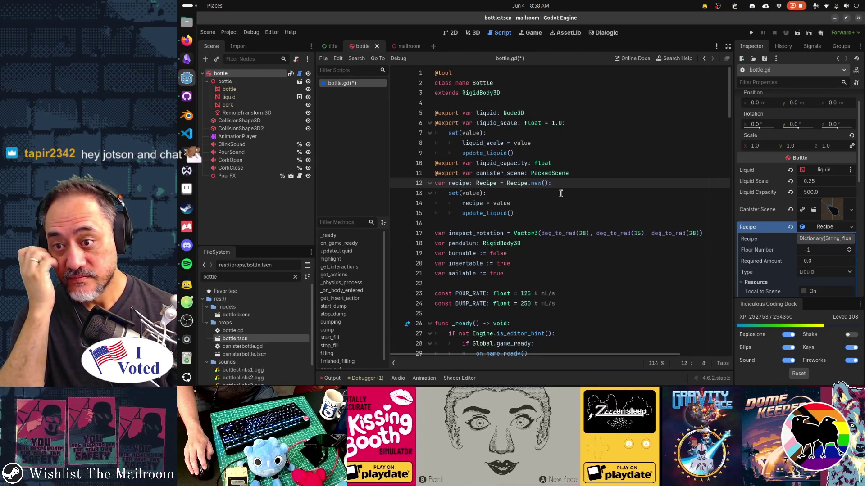
{"action": "key", "text": "ctrl+s"}
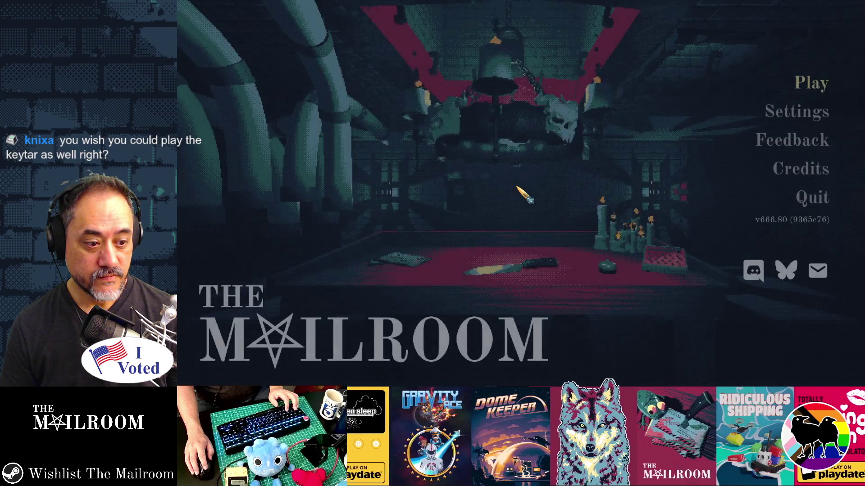
Start playing from the main menu, pausing and resuming the game once
{"action": "key", "text": "Return"}
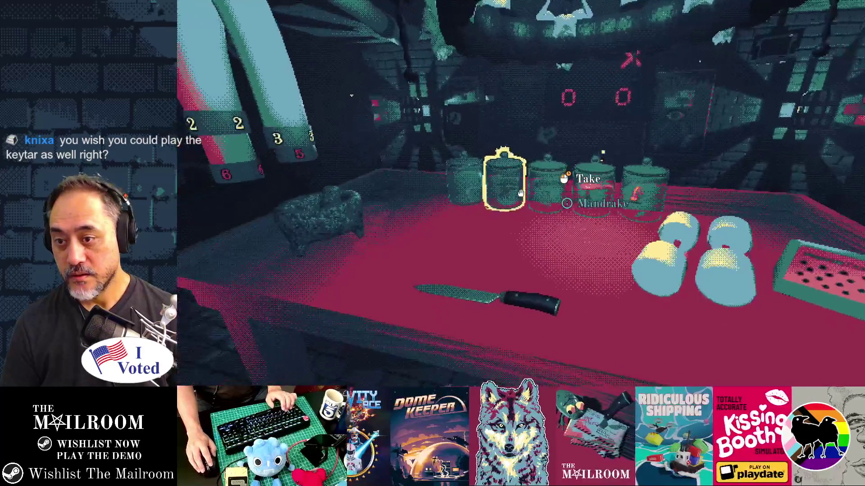
{"action": "key", "text": "Escape"}
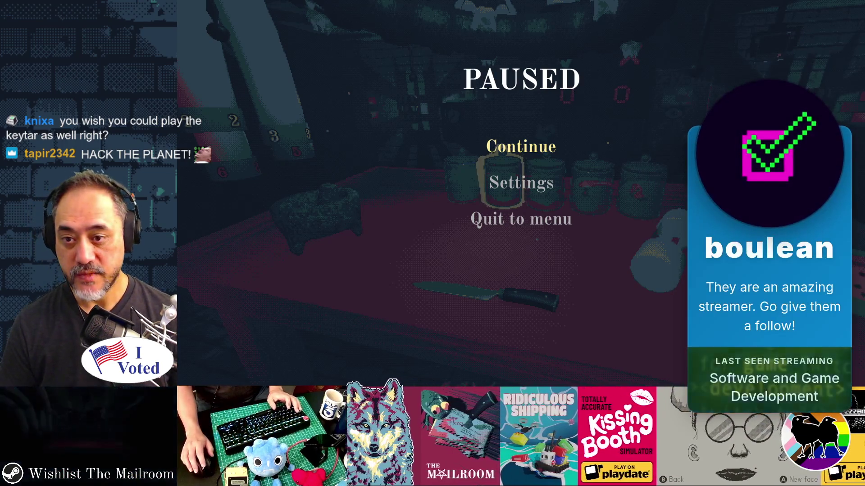
{"action": "left_click", "coordinate": [547, 155]}
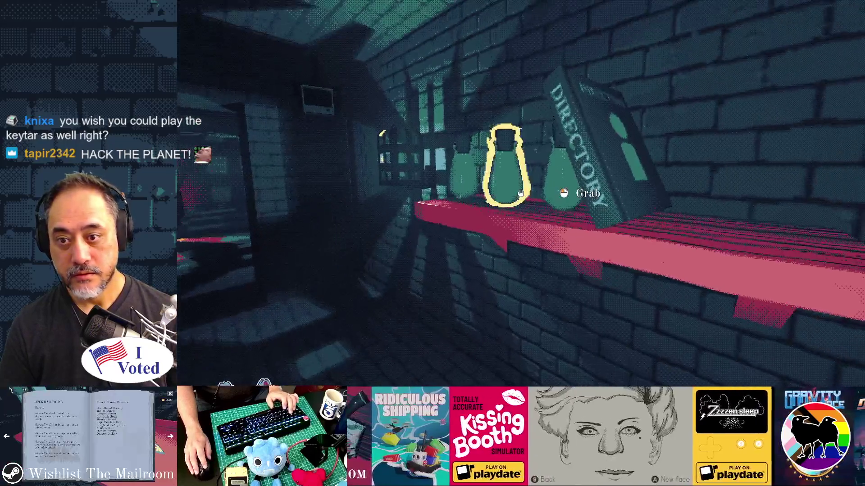
Grind mushroom to fill a flask to 150 mL and set it on the red bench
{"action": "left_click", "coordinate": [521, 193]}
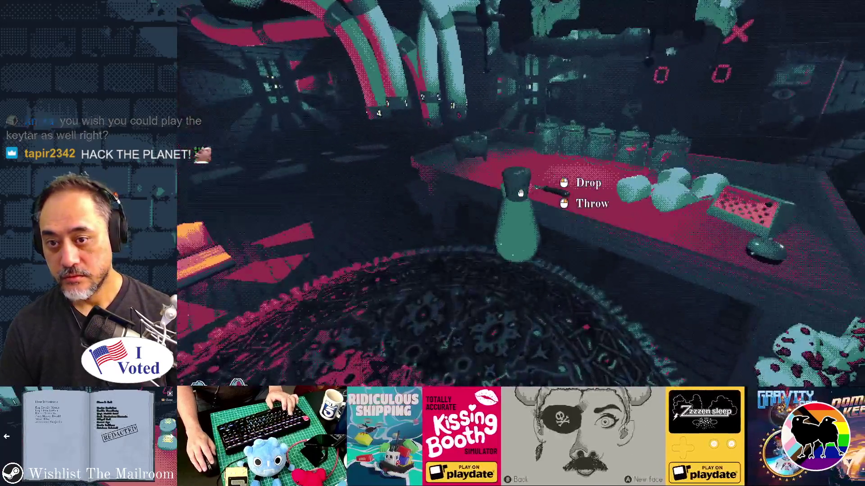
{"action": "left_click", "coordinate": [520, 193]}
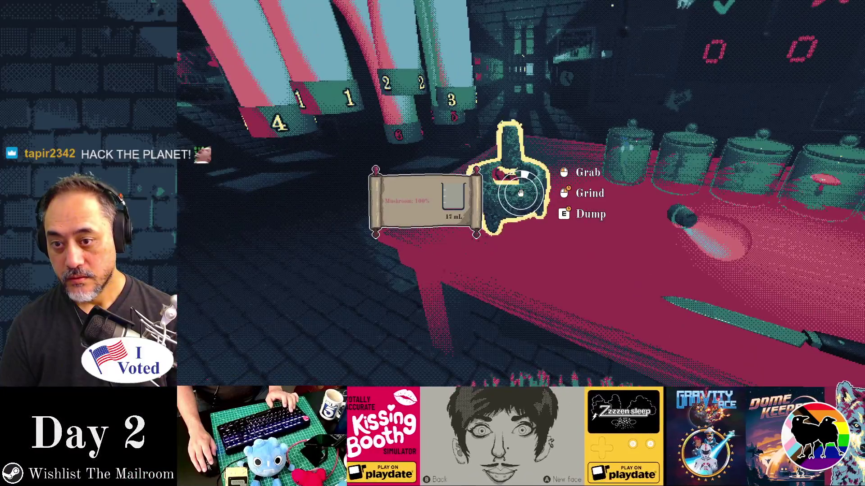
{"action": "left_click_drag", "start_coordinate": [520, 194], "coordinate": [521, 194]}
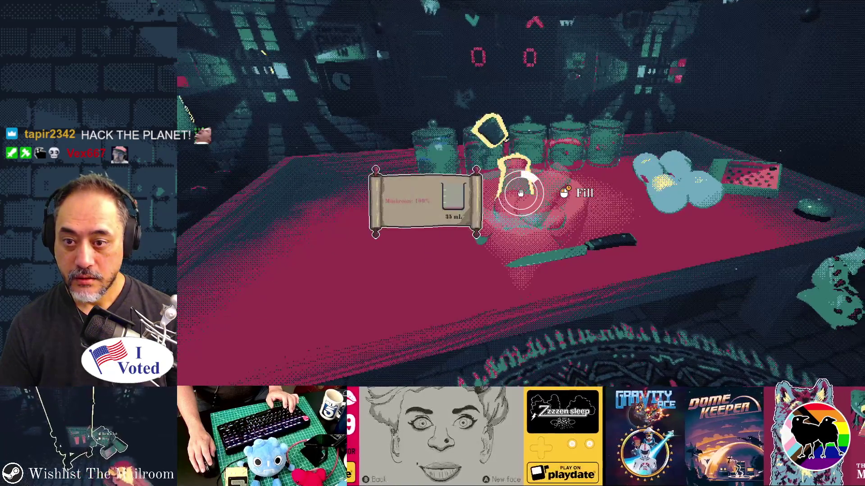
{"action": "left_click_drag", "start_coordinate": [521, 193], "coordinate": [521, 193]}
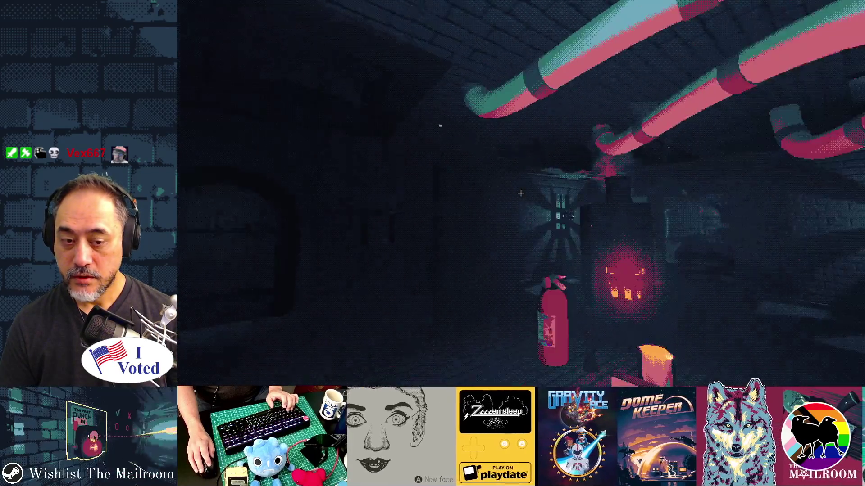
{"action": "left_click", "coordinate": [520, 194]}
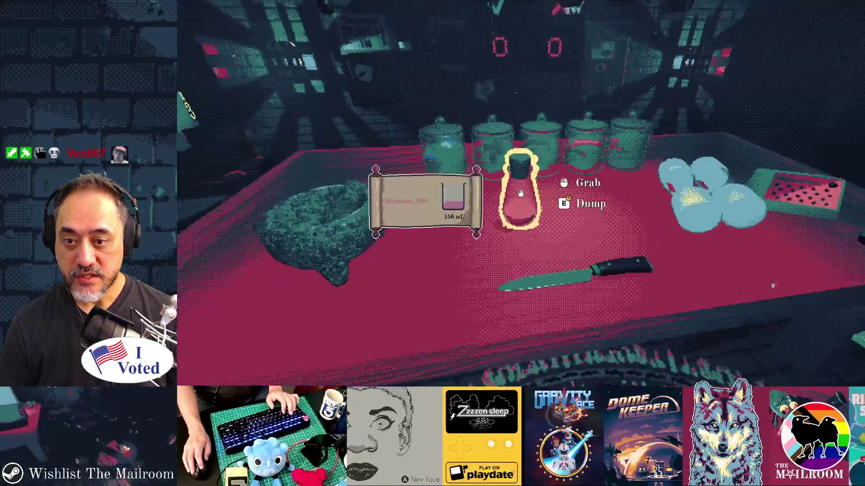
{"action": "left_click", "coordinate": [521, 193]}
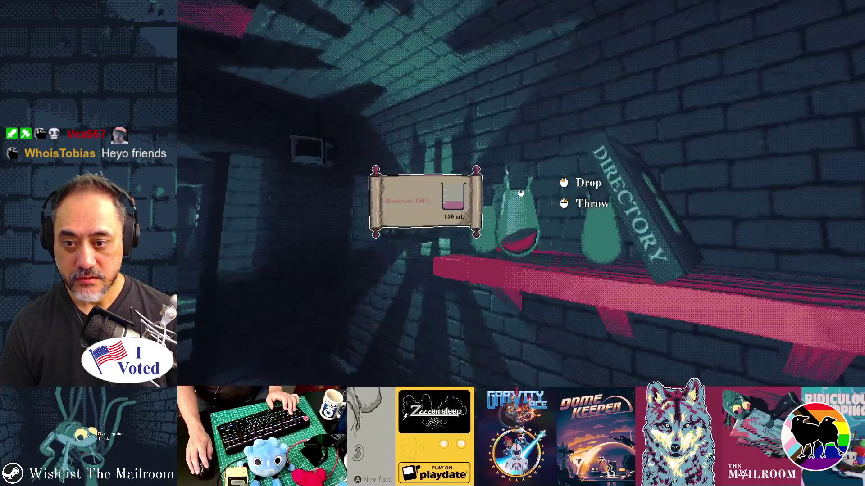
{"action": "left_click", "coordinate": [521, 193]}
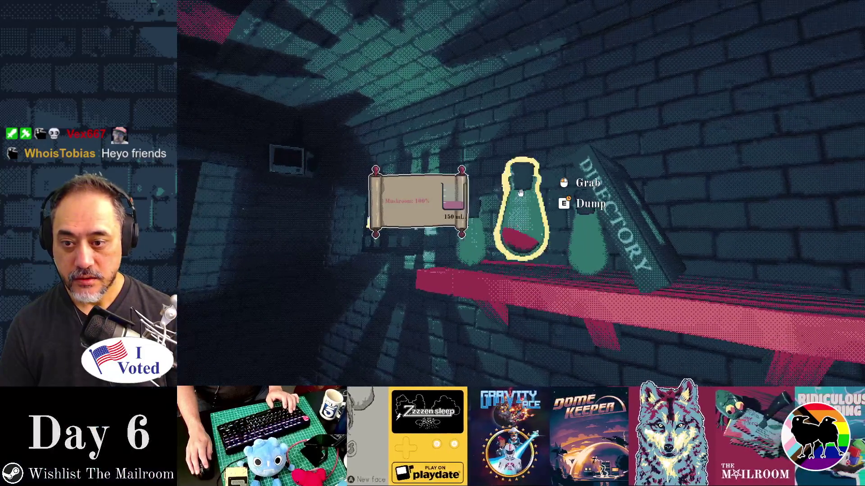
Jump to the gate via the console, walk to the shelf, and shelve the 150 mL flask
{"action": "key", "text": "grave"}
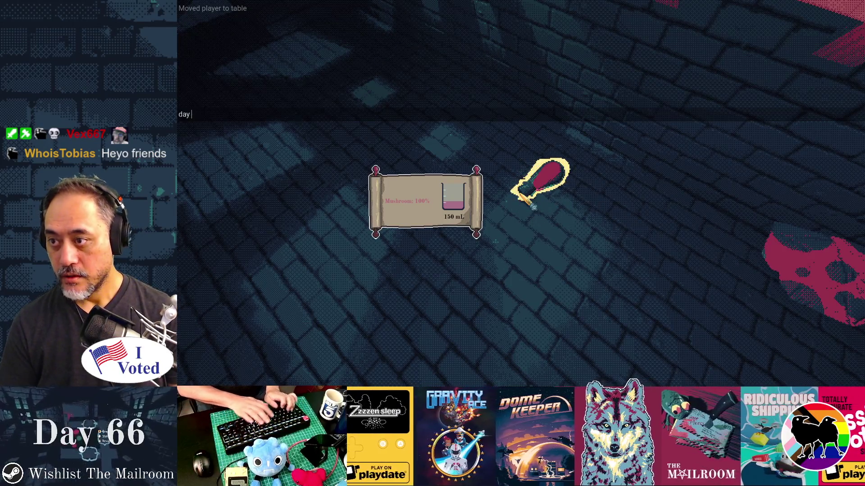
{"action": "key", "text": "Return"}
{"action": "left_click", "coordinate": [521, 193]}
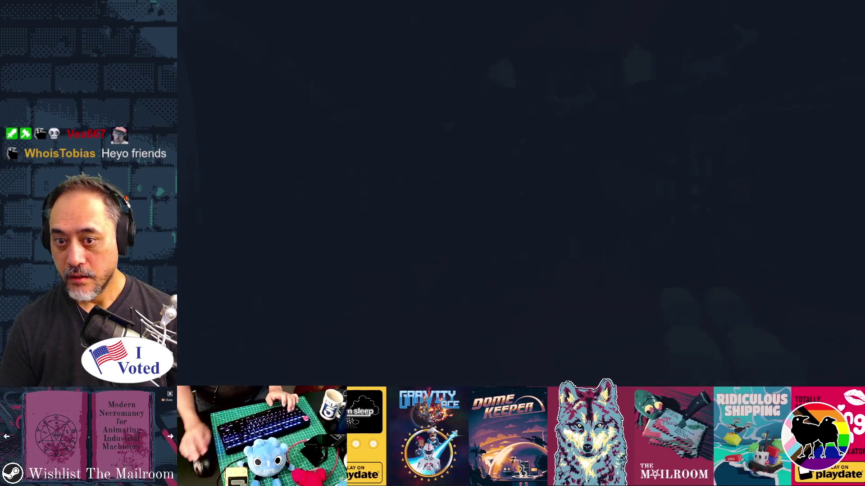
{"action": "key", "text": "w"}
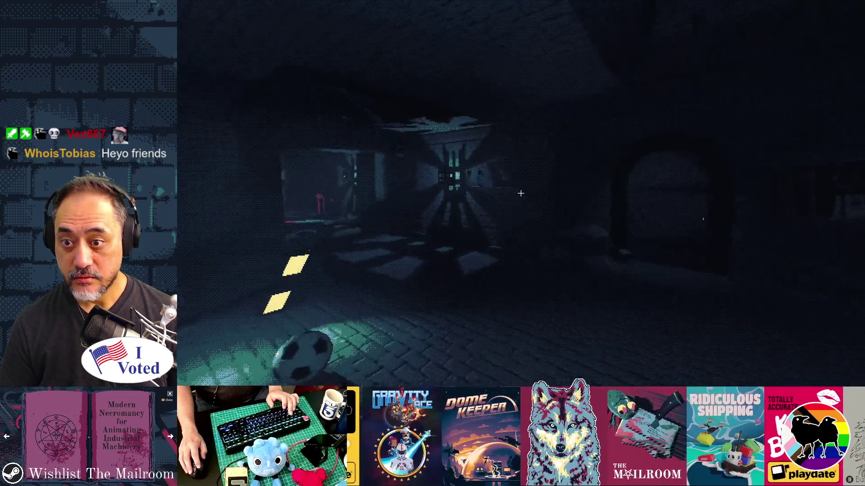
{"action": "mouse_move", "coordinate": [521, 193]}
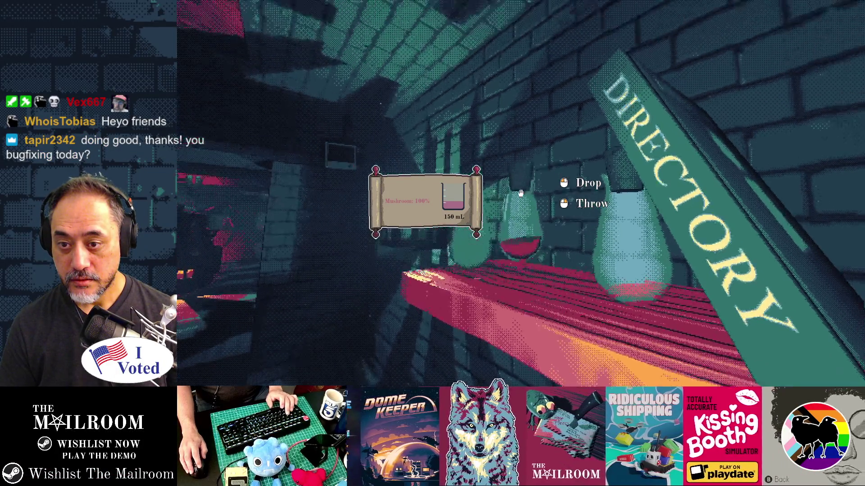
{"action": "left_click", "coordinate": [520, 194]}
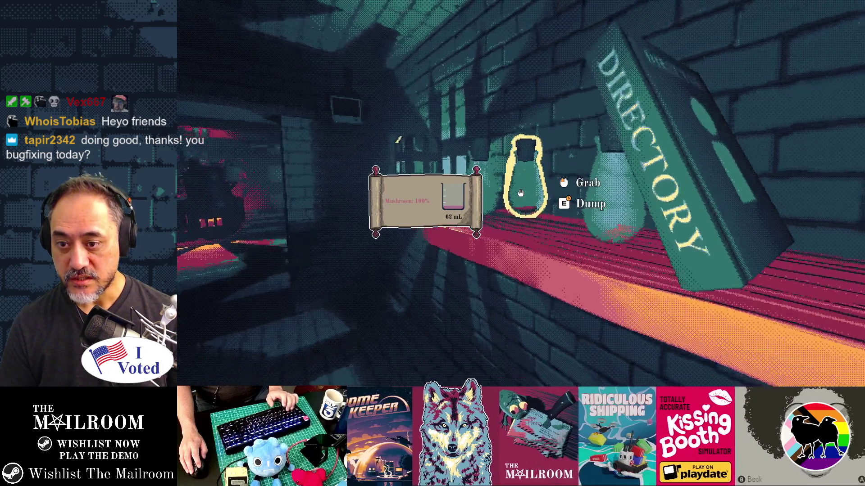
{"action": "left_click", "coordinate": [521, 193]}
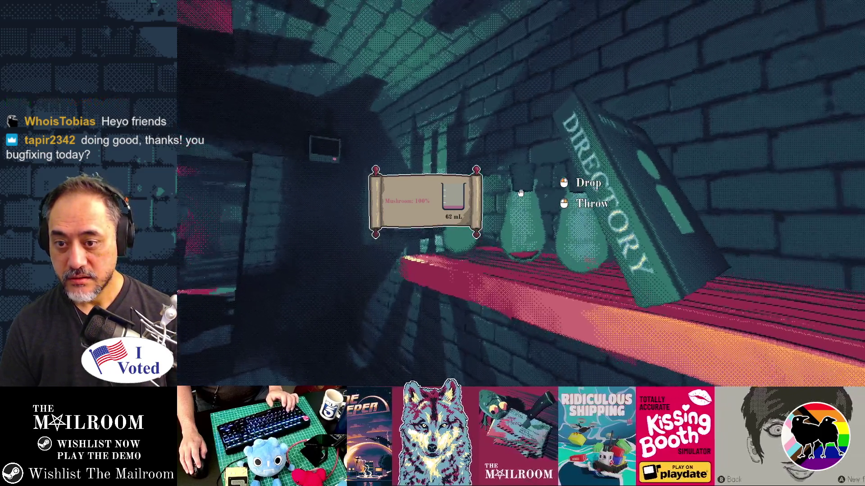
{"action": "left_click", "coordinate": [521, 194]}
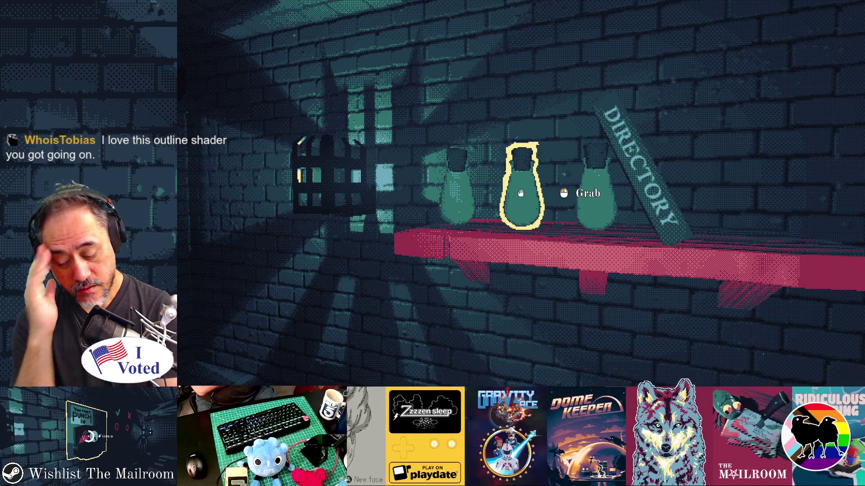
{"action": "key", "text": "alt+Tab"}
Select the recipe variable on line 12 of bottle.gd, briefly glancing at the running game
{"action": "left_click", "coordinate": [521, 197]}
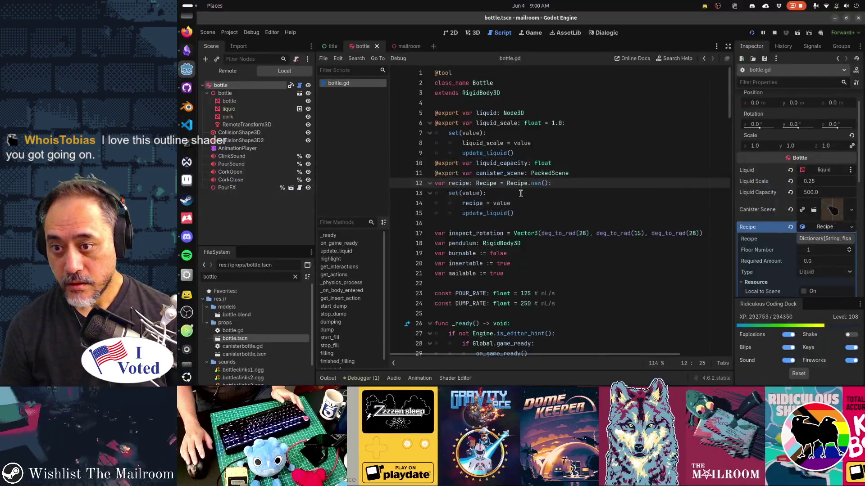
{"action": "double_click", "coordinate": [456, 184]}
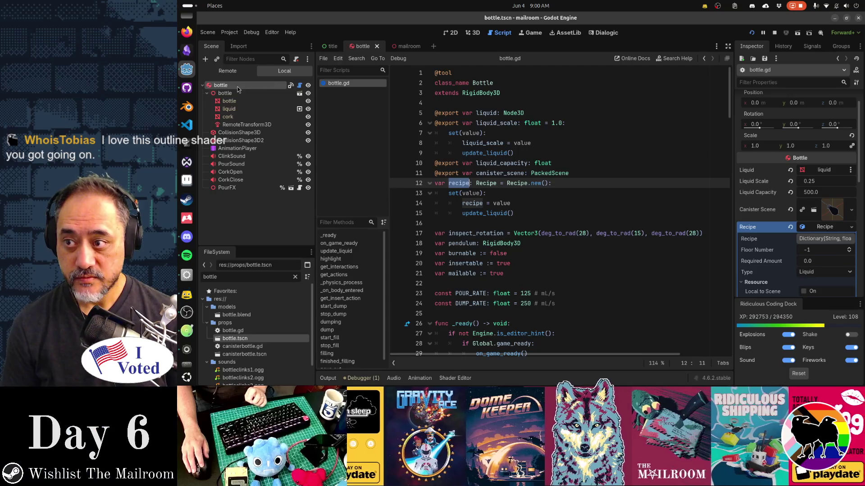
{"action": "key", "text": "alt+Tab"}
{"action": "mouse_move", "coordinate": [522, 193]}
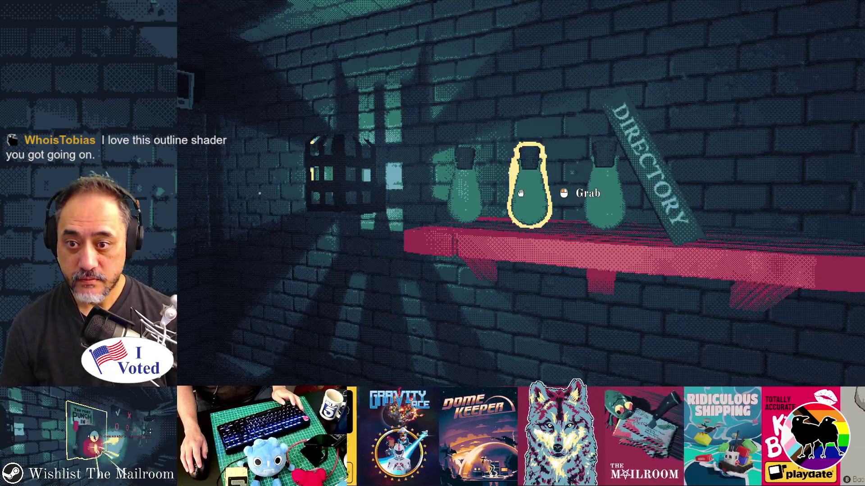
{"action": "key", "text": "alt+Tab"}
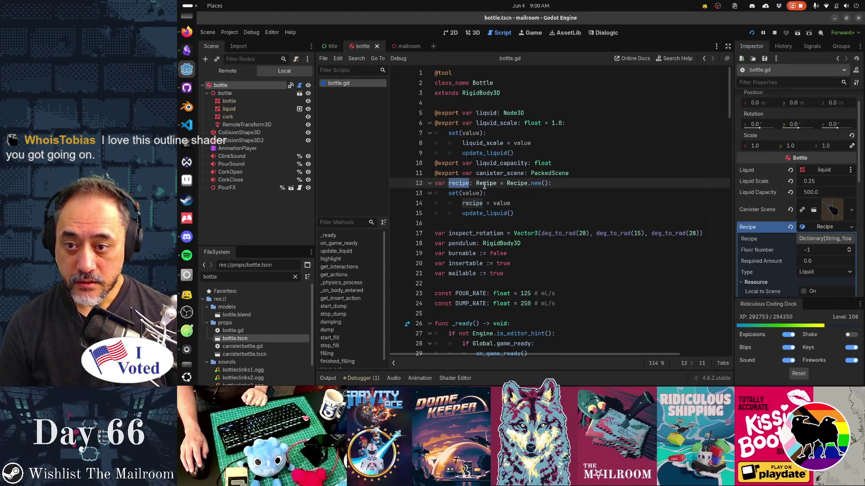
Switch to the mailroom scene, click into line 12, then pick up the empty flask in-game
{"action": "left_click", "coordinate": [412, 49]}
{"action": "type", "text": "bottl"}
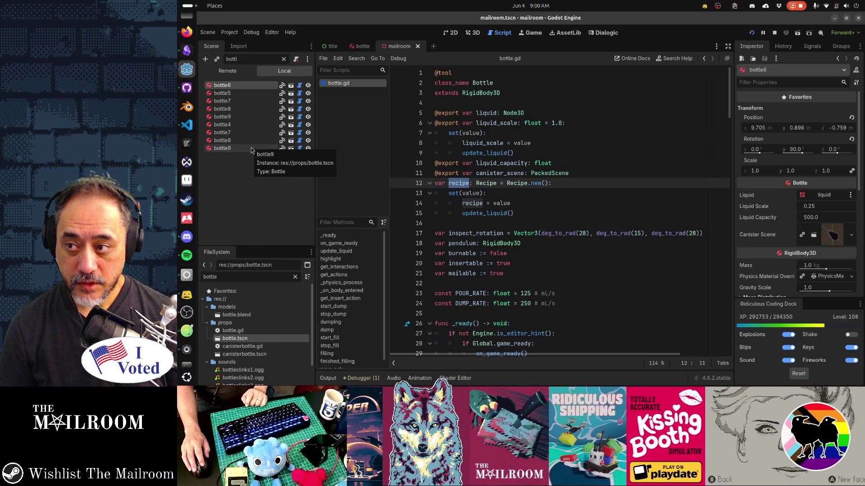
{"action": "left_click", "coordinate": [452, 184]}
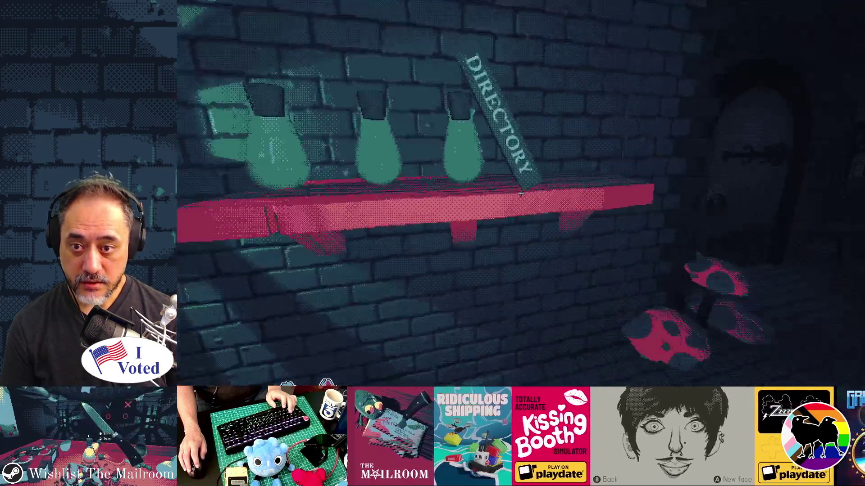
{"action": "left_click", "coordinate": [521, 194]}
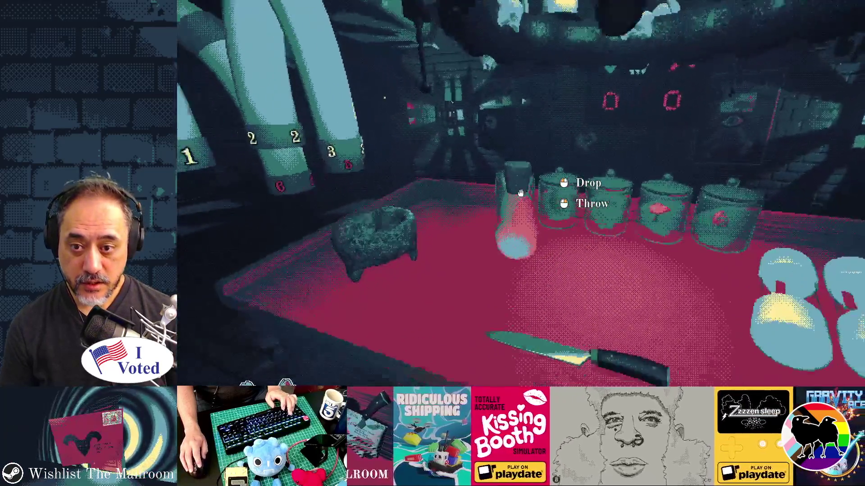
Take a mushroom from the jar into the mortar and grind it
{"action": "left_click", "coordinate": [521, 194]}
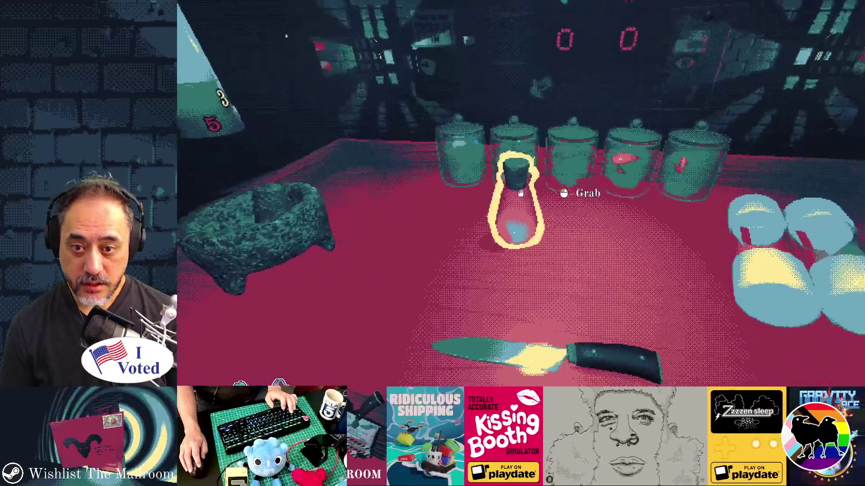
{"action": "left_click", "coordinate": [521, 193]}
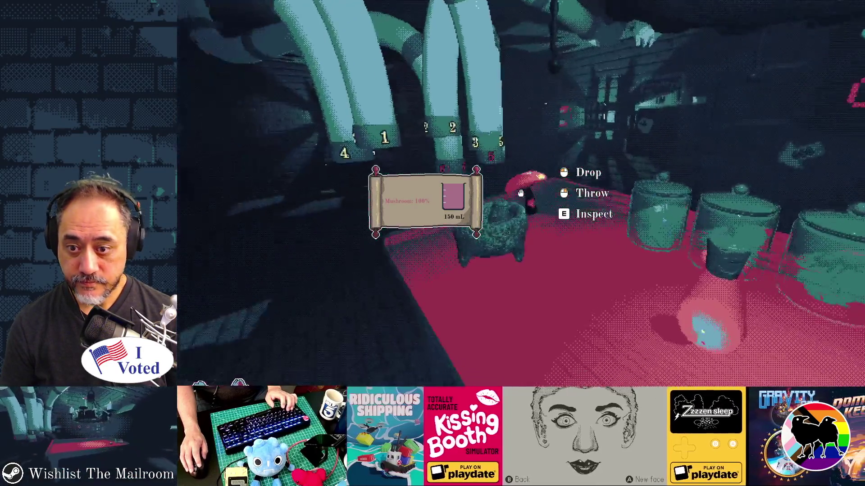
{"action": "left_click", "coordinate": [521, 194]}
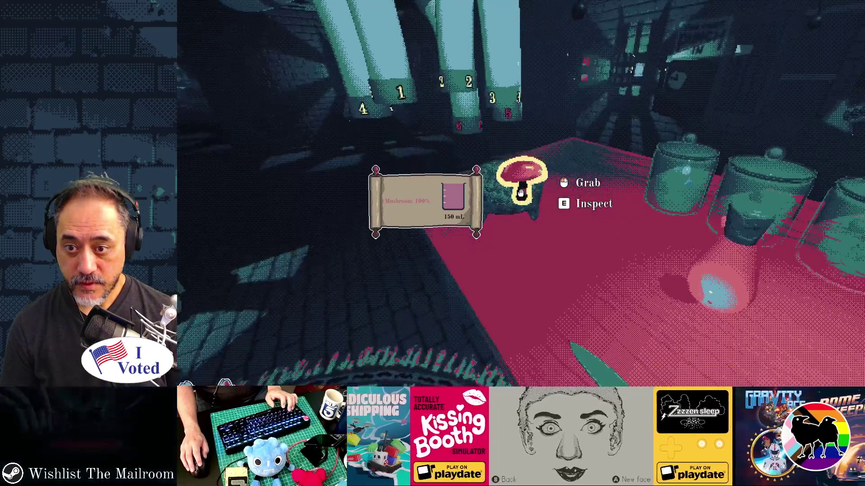
{"action": "left_click", "coordinate": [521, 194]}
{"action": "left_click", "coordinate": [520, 193]}
{"action": "left_click", "coordinate": [520, 193]}
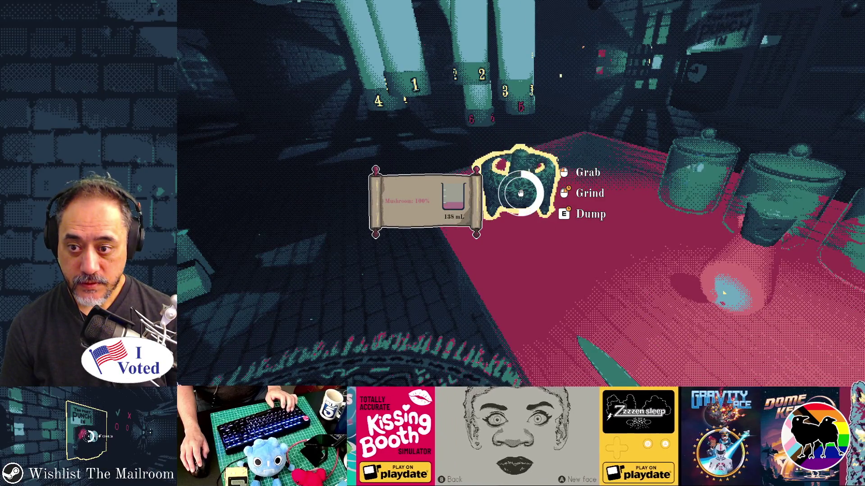
Pour the ground mushroom into the flask and set the filled flask on the shelf
{"action": "left_click", "coordinate": [520, 193]}
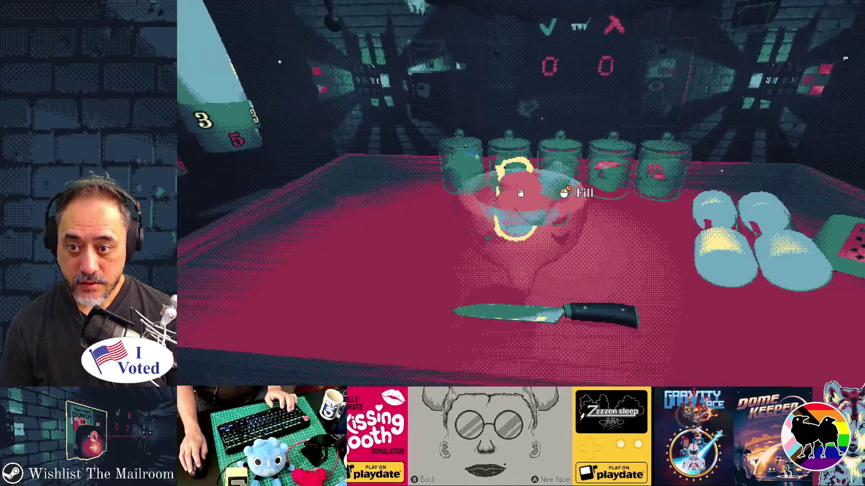
{"action": "left_click", "coordinate": [520, 193]}
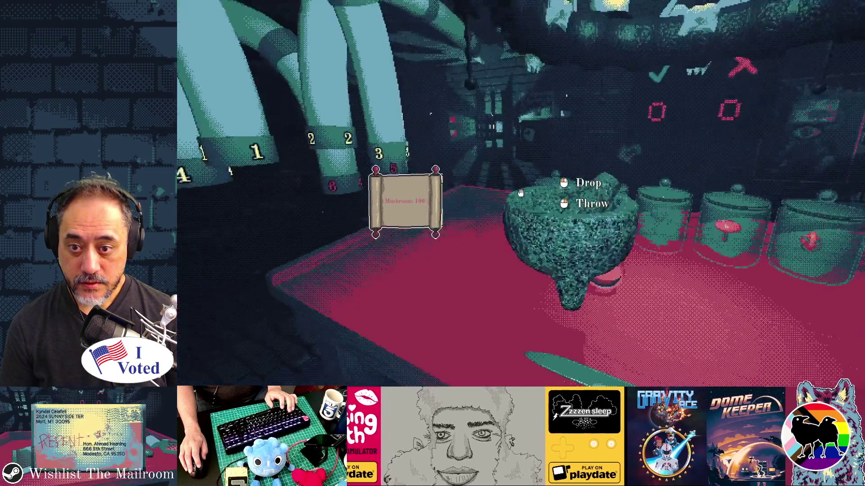
{"action": "left_click", "coordinate": [521, 193]}
{"action": "left_click", "coordinate": [521, 193]}
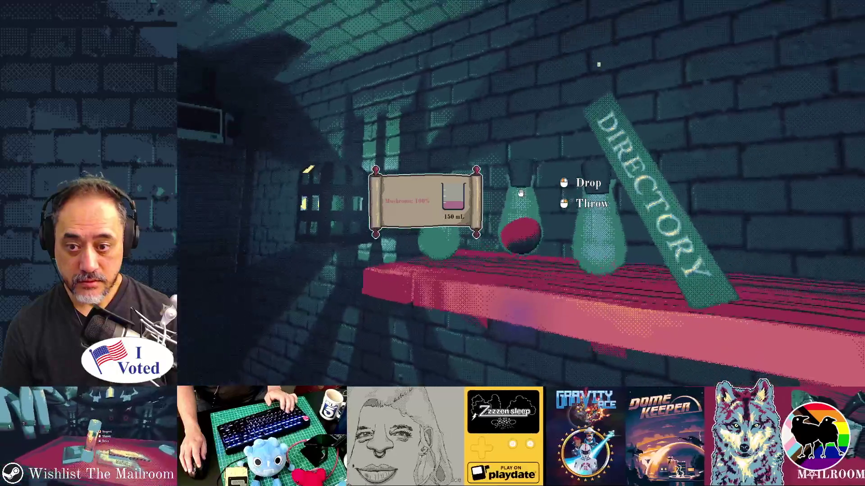
{"action": "left_click", "coordinate": [521, 193]}
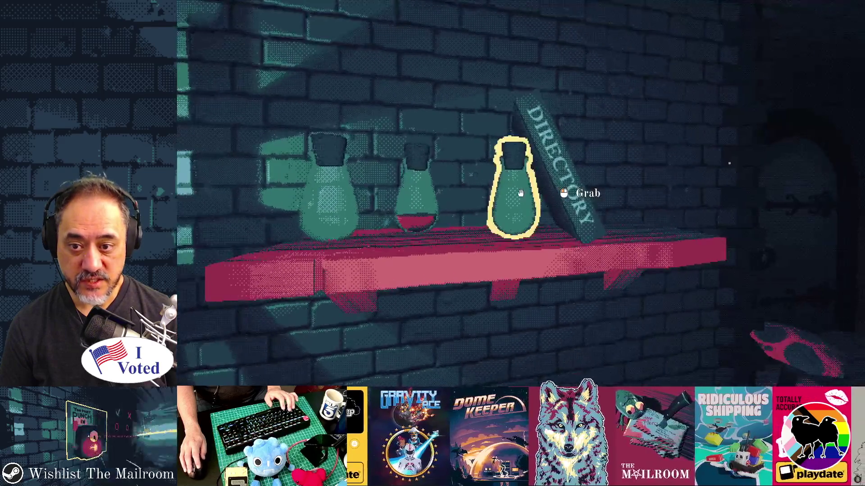
Lay the Directory book flat, re-place the mushroom flask, and open the developer console
{"action": "left_click", "coordinate": [520, 193]}
{"action": "left_click", "coordinate": [520, 193]}
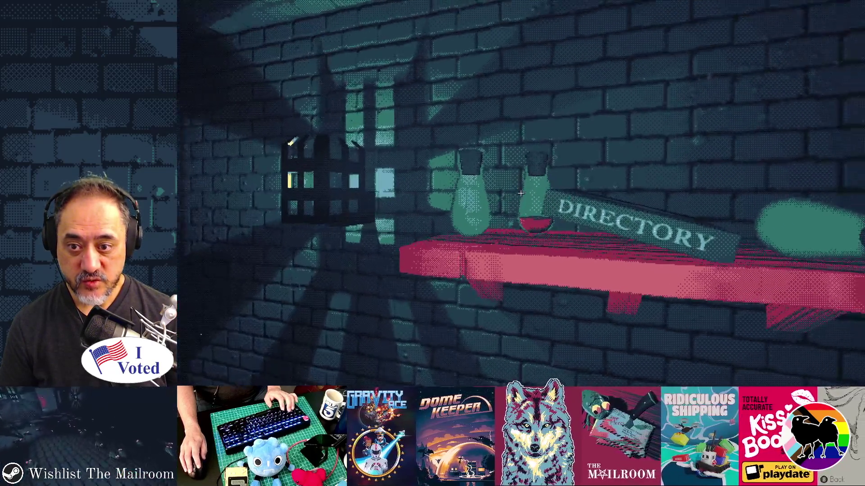
{"action": "left_click", "coordinate": [521, 193]}
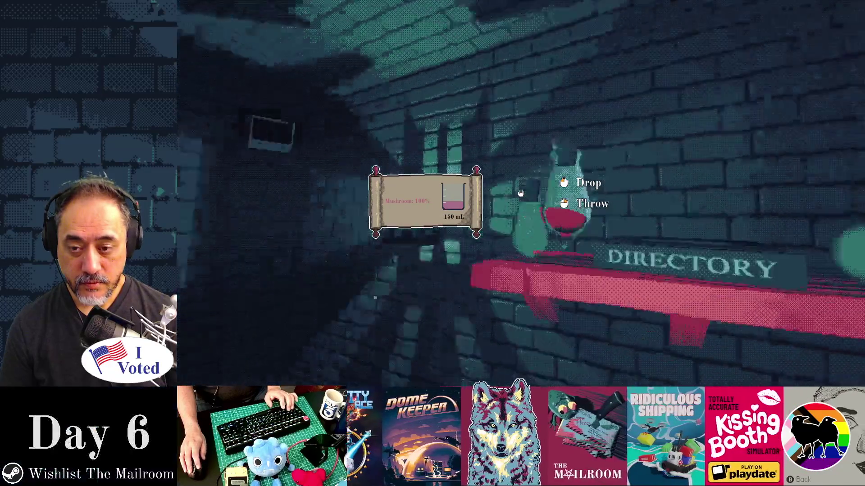
{"action": "left_click", "coordinate": [521, 193]}
{"action": "key", "text": "grave"}
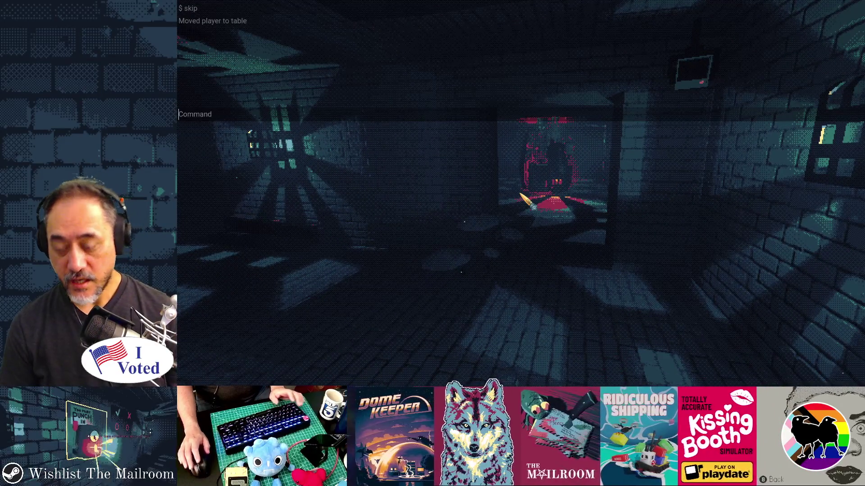
Run the 'day 4' console command to reload the day
{"action": "type", "text": "day 4"}
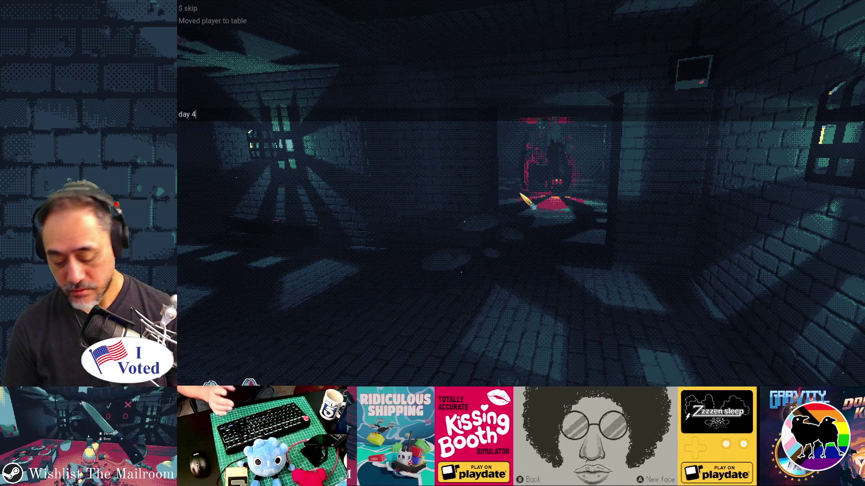
{"action": "key", "text": "Return"}
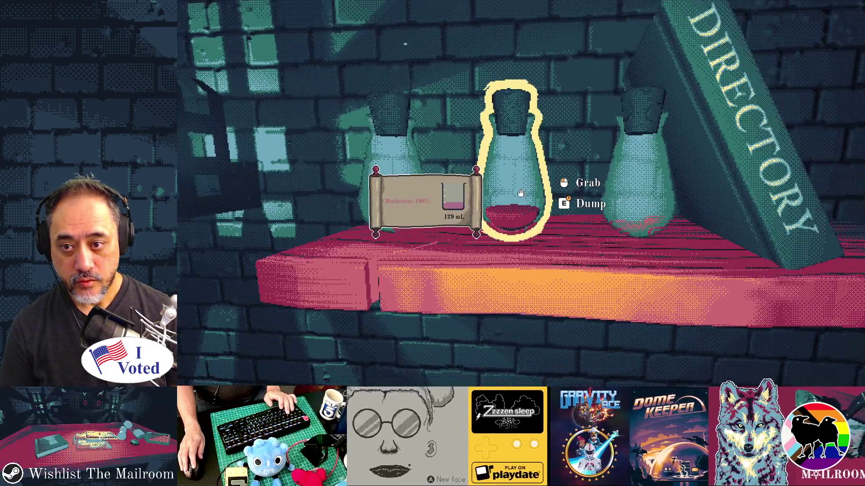
Pick up and replace the mushroom flask on the shelf, then switch back to the editor
{"action": "left_click", "coordinate": [520, 193]}
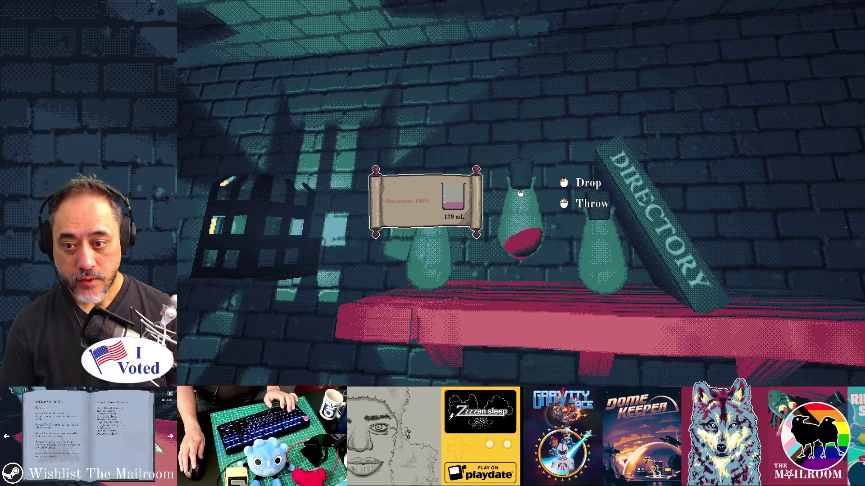
{"action": "left_click", "coordinate": [521, 193]}
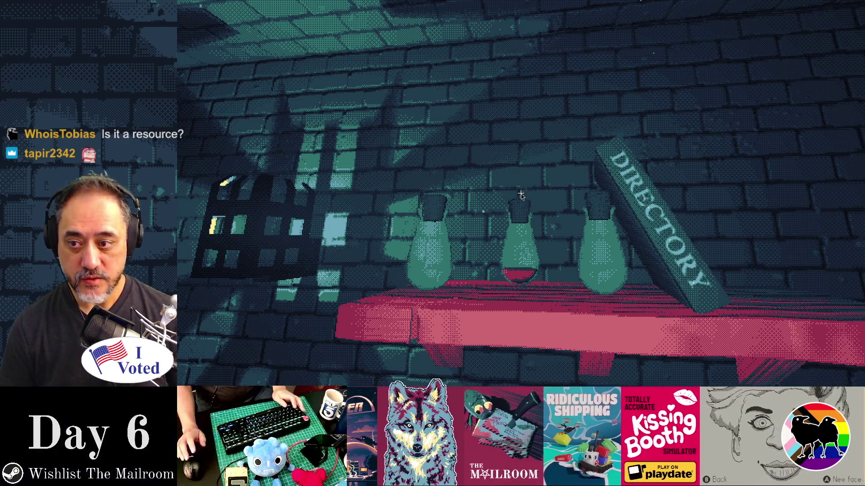
{"action": "key", "text": "alt+Tab"}
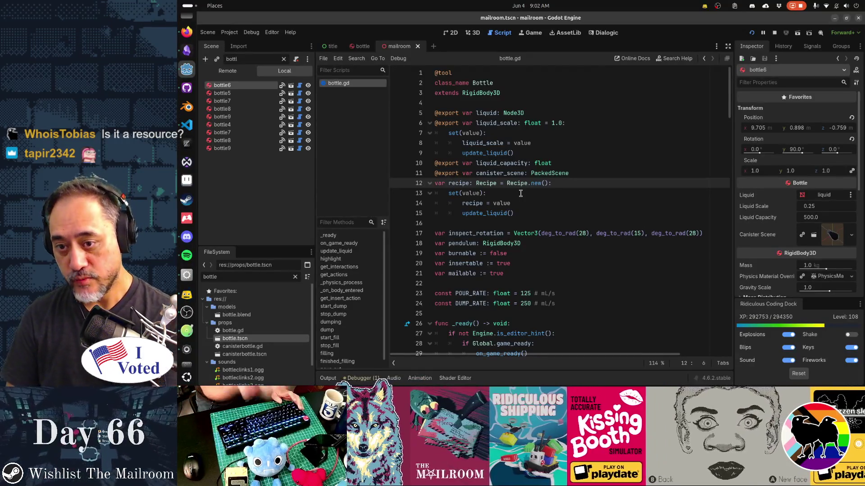
Select line 12's declaration, var recipe: Recipe = Recipe.new(), and scroll down the script
{"action": "left_click", "coordinate": [449, 184]}
{"action": "left_click_drag", "start_coordinate": [449, 184], "coordinate": [557, 183]}
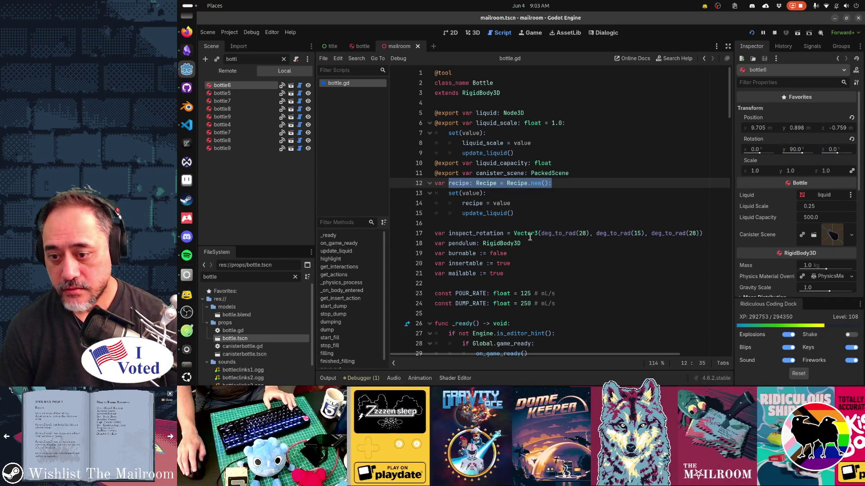
{"action": "scroll", "coordinate": [530, 238], "scroll_direction": "down", "scroll_amount": 2}
Add recipe = Recipe.new() as the first line of _ready()
{"action": "left_click", "coordinate": [526, 265]}
{"action": "key", "text": "Return"}
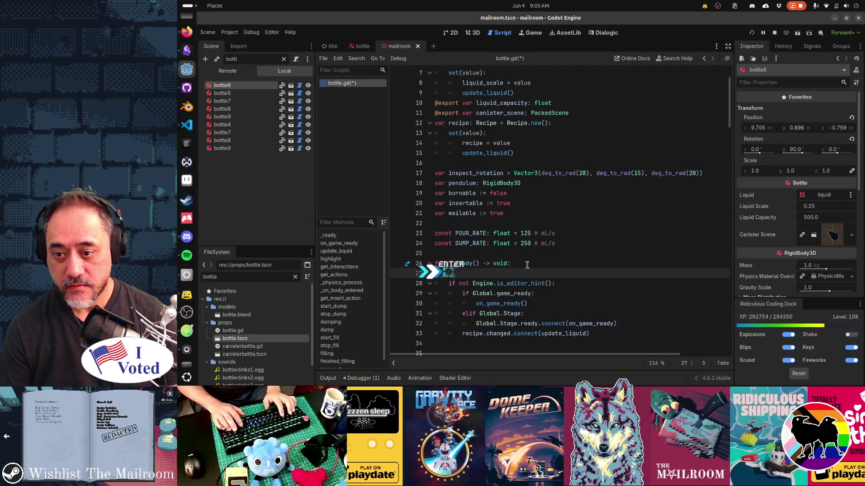
{"action": "type", "text": "recipe"}
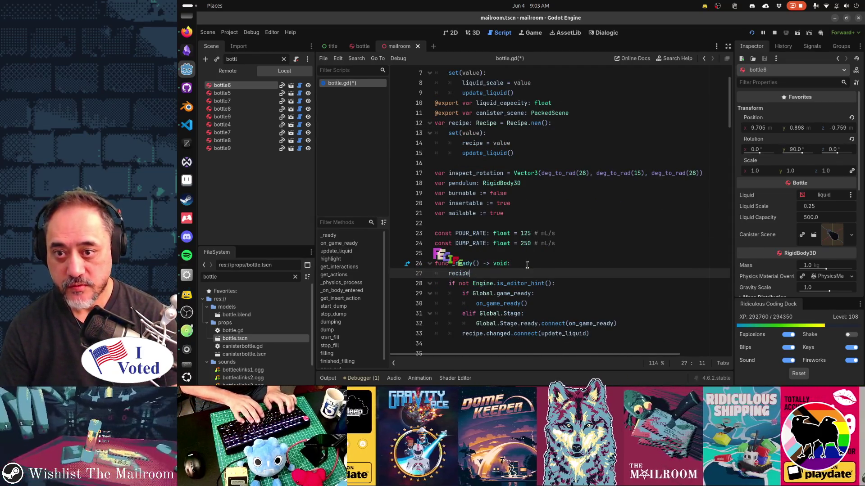
{"action": "type", "text": " = Recip"}
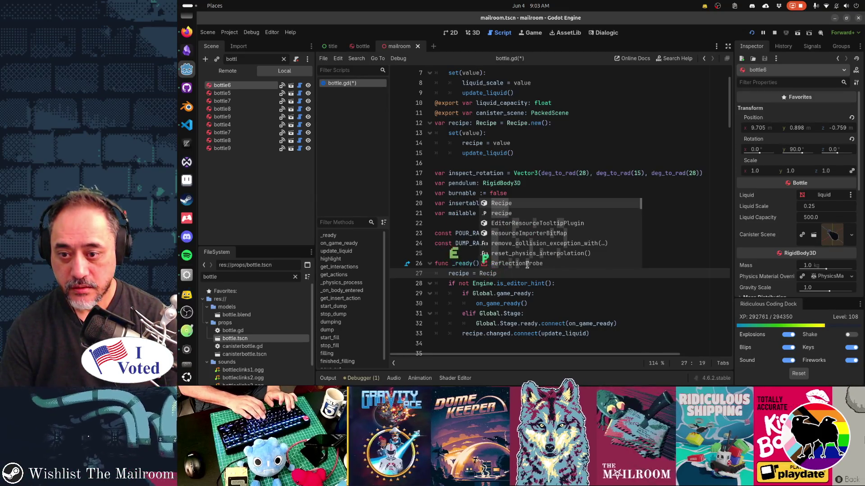
{"action": "type", "text": "e.new("}
{"action": "key", "text": "Return"}
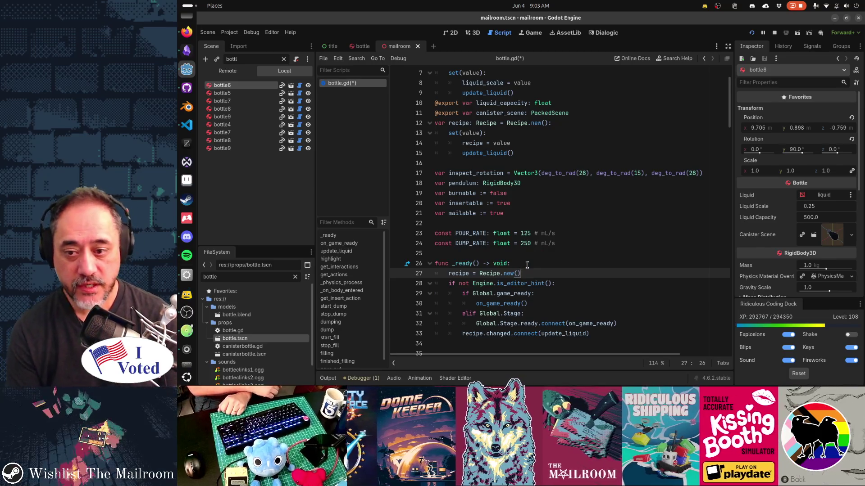
Select the new assignment line, then the recipe declaration on line 12
{"action": "key", "text": "shift+Home"}
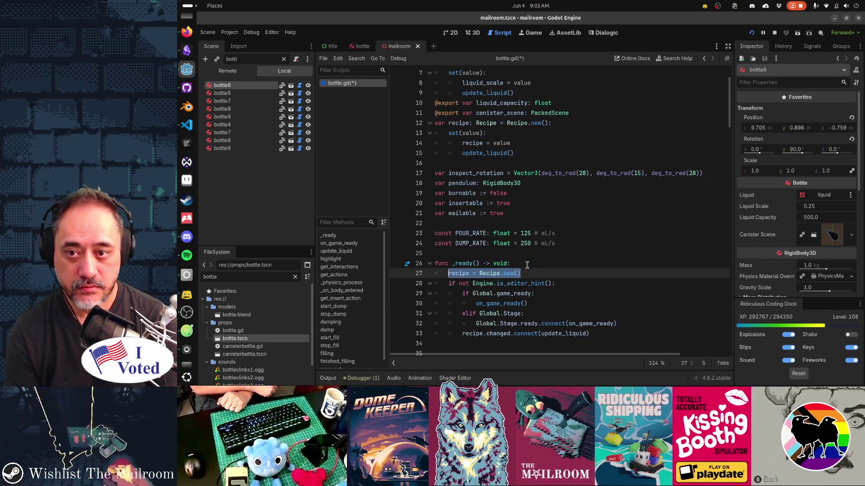
{"action": "key", "text": "Up"}
{"action": "key", "text": "Up"}
{"action": "key", "text": "Up"}
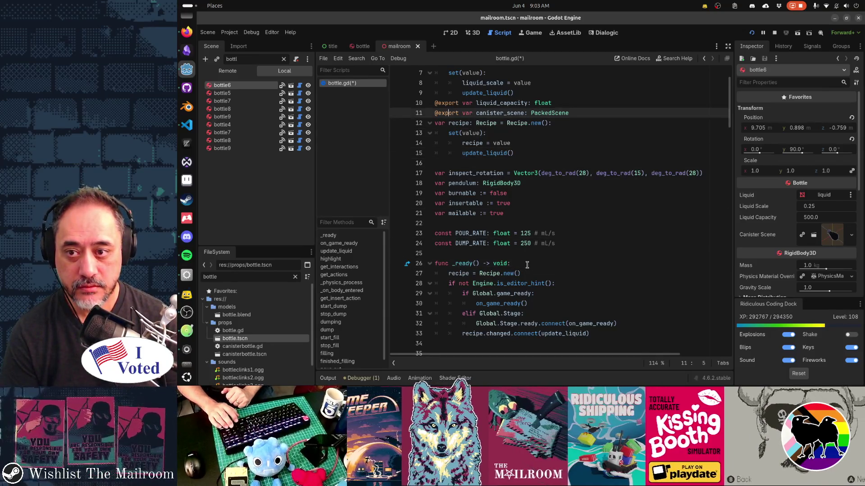
{"action": "key", "text": "Down"}
{"action": "key", "text": "End"}
{"action": "key", "text": "shift+Home"}
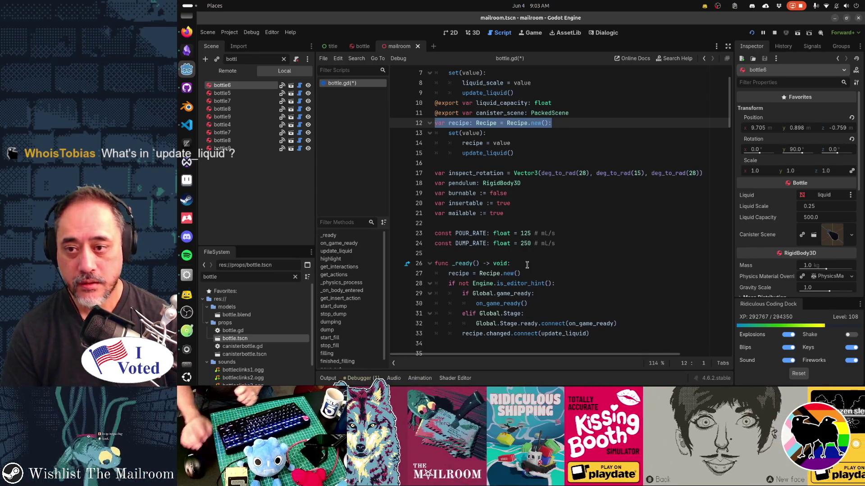
Jump to update_liquid at line 43 and review its ShaderMaterial color_ramp and liquid_height logic
{"action": "left_click", "coordinate": [473, 155], "text": "ctrl"}
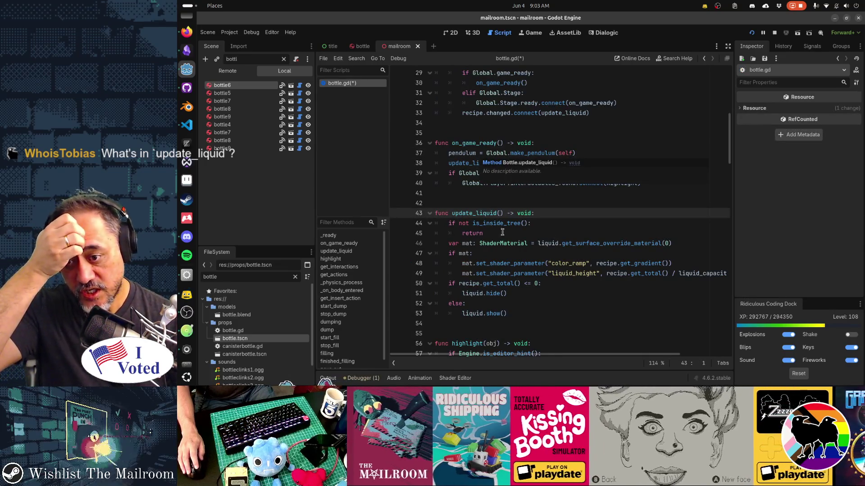
{"action": "mouse_move", "coordinate": [506, 240]}
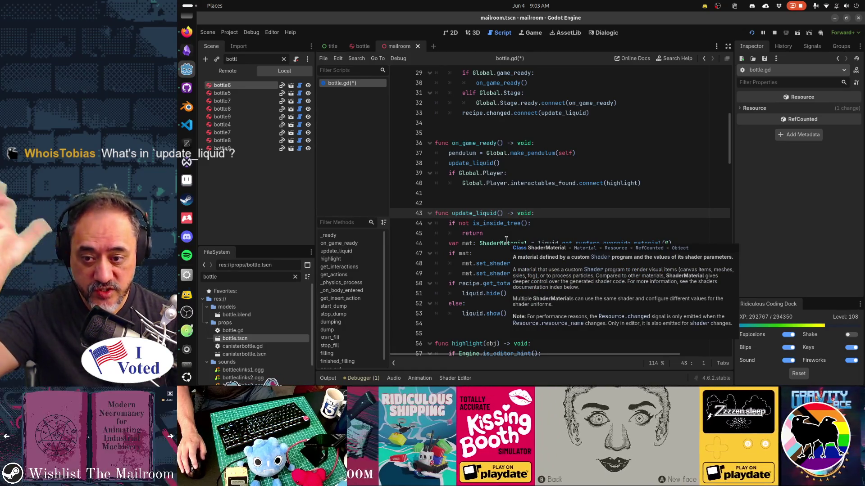
{"action": "mouse_move", "coordinate": [495, 318]}
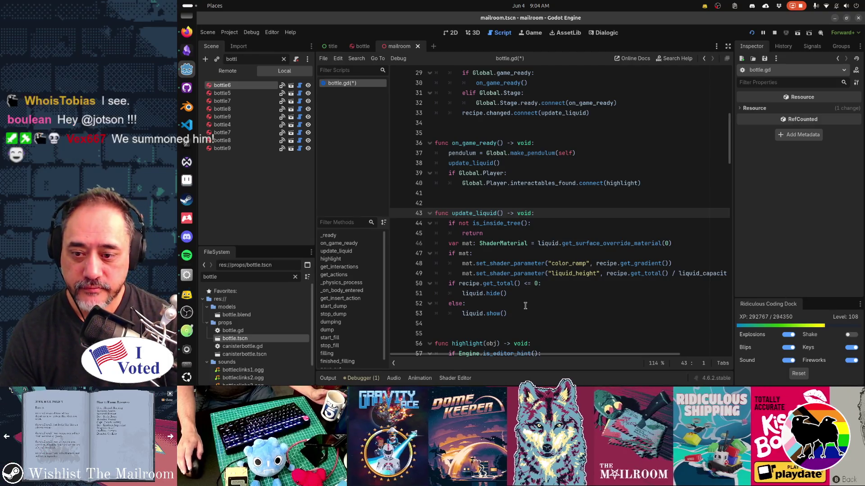
{"action": "scroll", "coordinate": [529, 311], "scroll_direction": "down", "scroll_amount": 1}
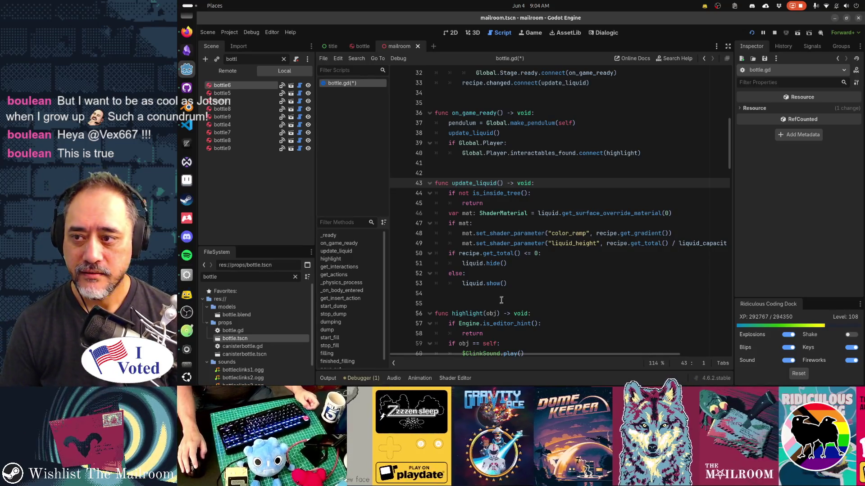
{"action": "scroll", "coordinate": [501, 299], "scroll_direction": "up", "scroll_amount": 10}
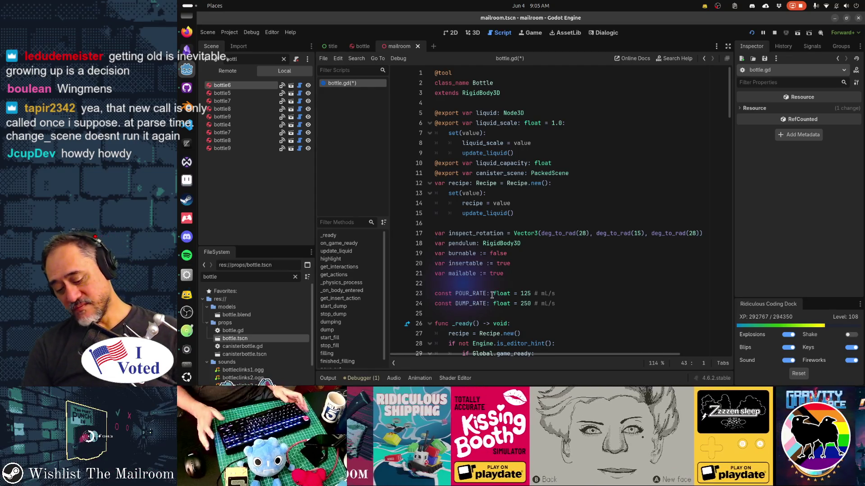
{"action": "key", "text": "shift+alt+o"}
Quick-open the consolecommands.gd script from a 'console' search
{"action": "type", "text": "consol"}
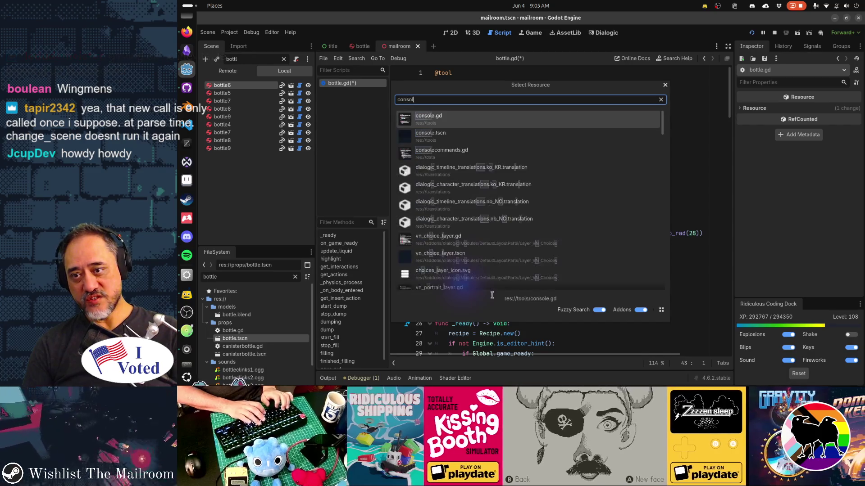
{"action": "type", "text": "e.gd"}
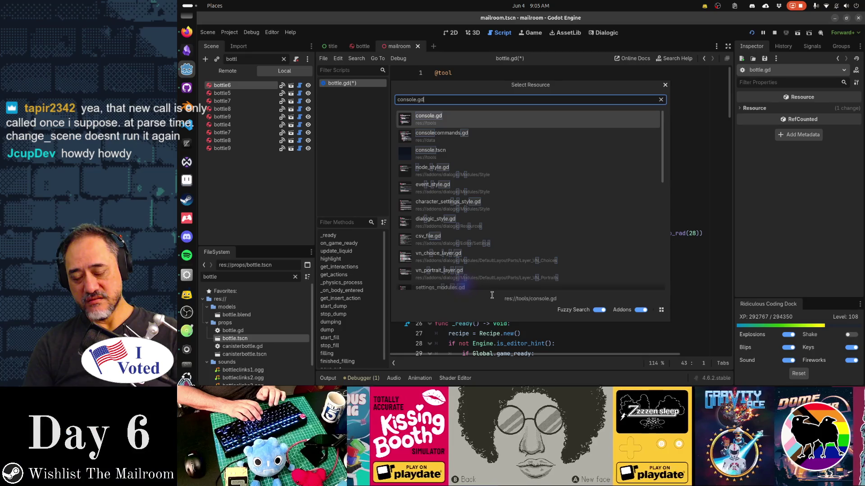
{"action": "key", "text": "Down"}
{"action": "key", "text": "Return"}
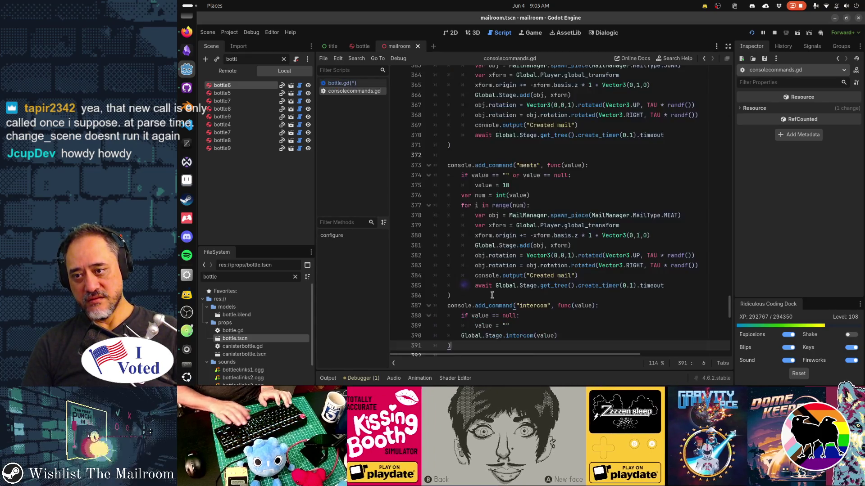
Find the day command and select its reload_current_scene call
{"action": "key", "text": "ctrl+f"}
{"action": "type", "text": "\"dayu"}
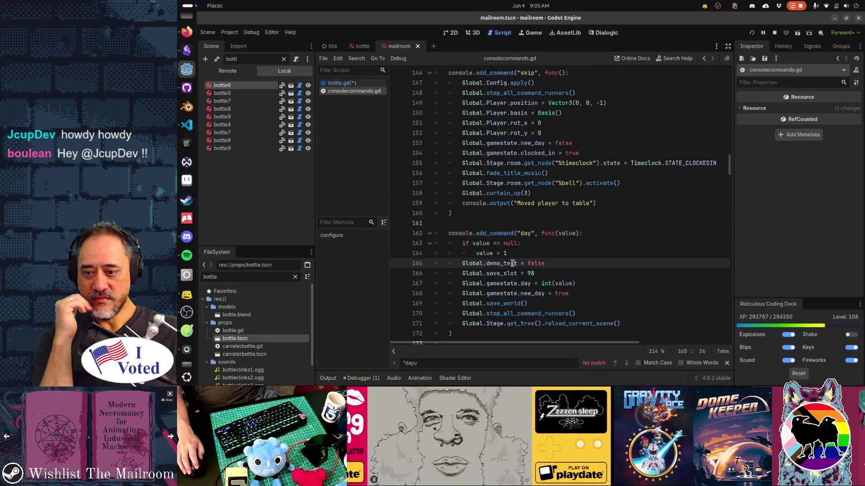
{"action": "left_click", "coordinate": [515, 263]}
{"action": "scroll", "coordinate": [513, 263], "scroll_direction": "down", "scroll_amount": 1}
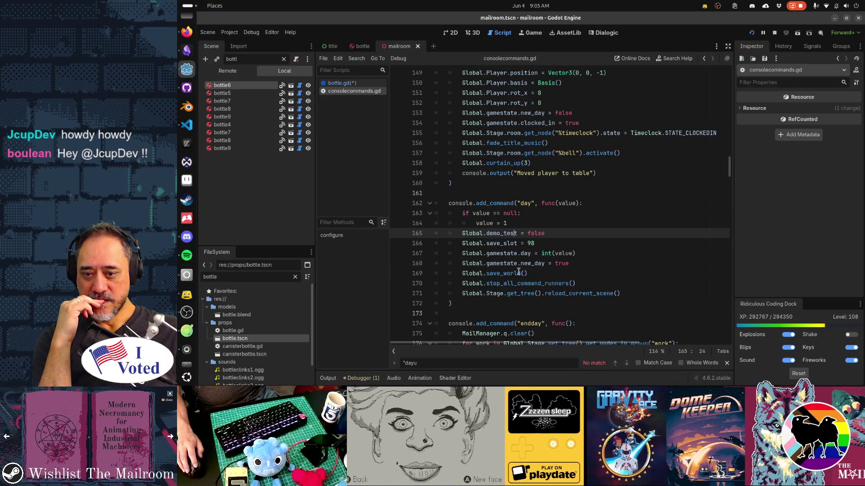
{"action": "double_click", "coordinate": [581, 293]}
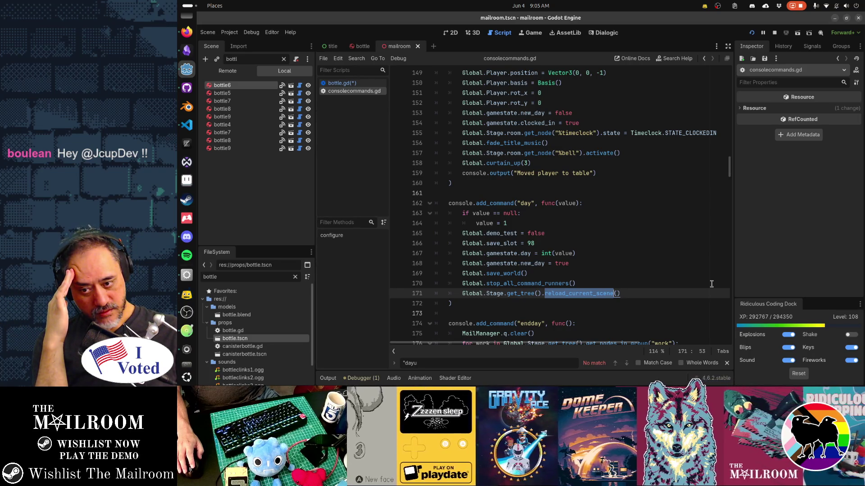
Read the SceneTree reload_current_scene docs, then reopen bottle6's bottle.gd script
{"action": "left_click", "coordinate": [561, 293], "text": "ctrl"}
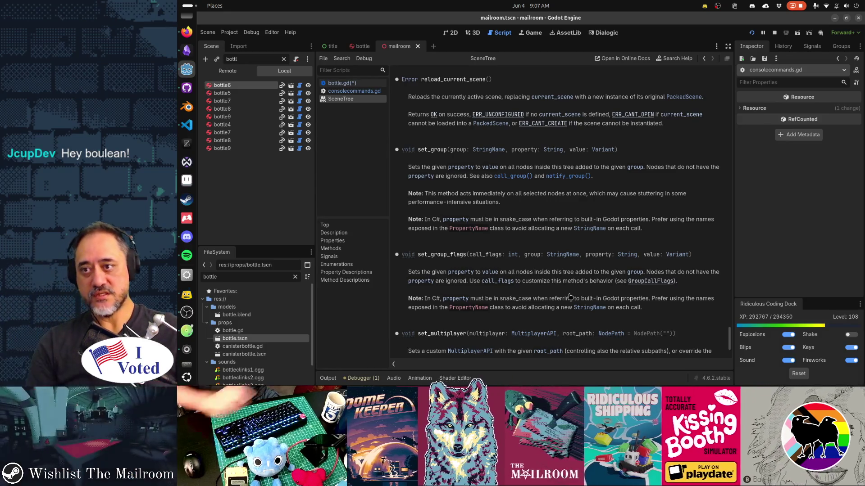
{"action": "left_click", "coordinate": [235, 86]}
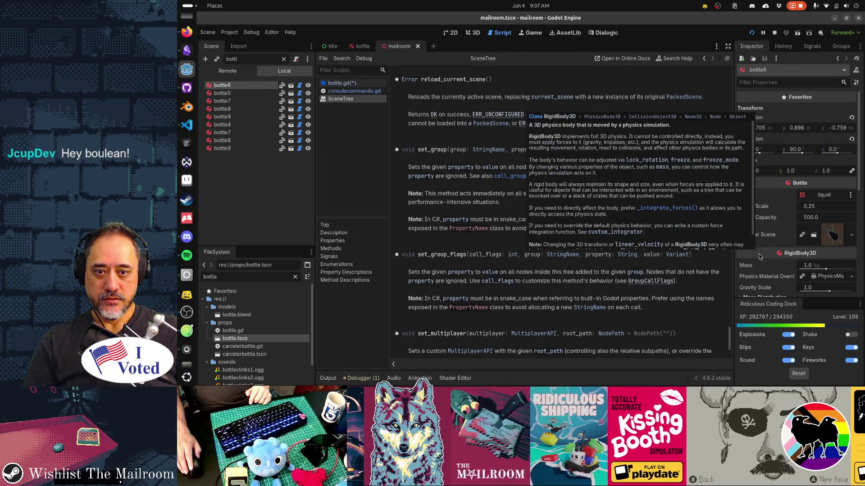
{"action": "left_click", "coordinate": [301, 86]}
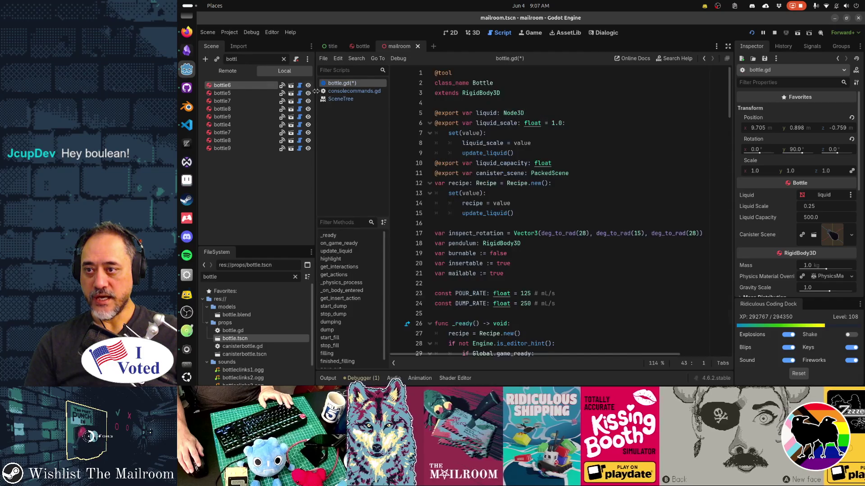
{"action": "left_click", "coordinate": [466, 183]}
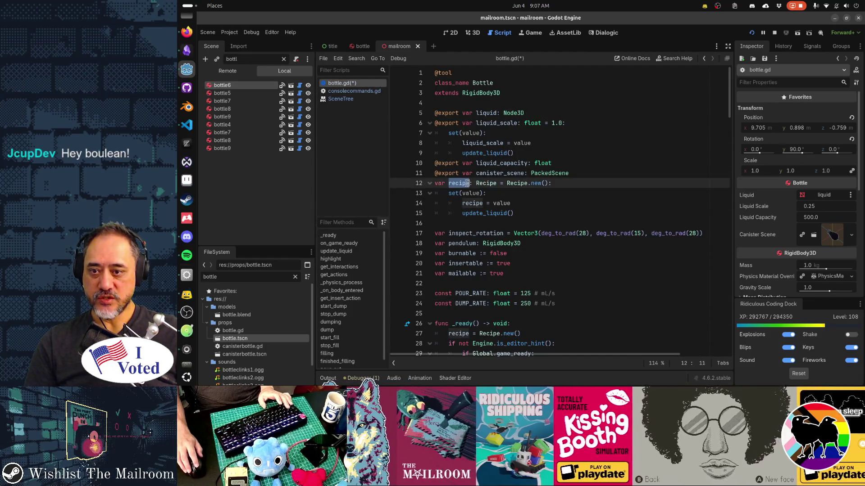
{"action": "double_click", "coordinate": [484, 184]}
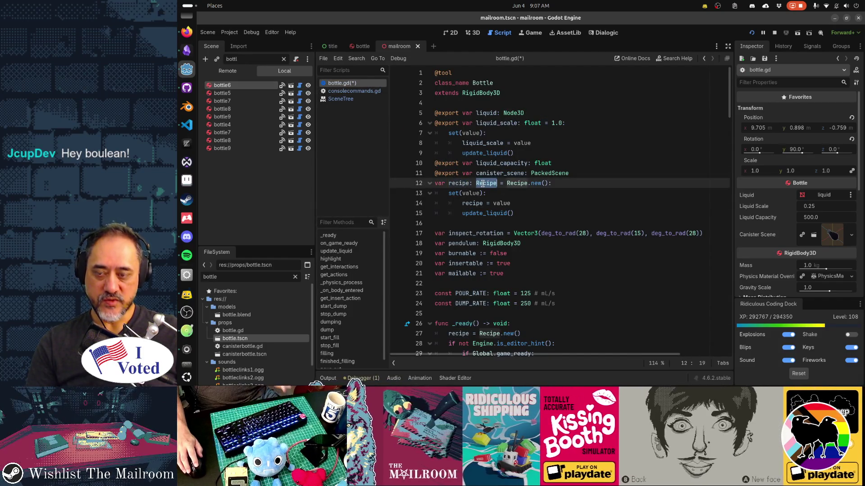
{"action": "double_click", "coordinate": [456, 184]}
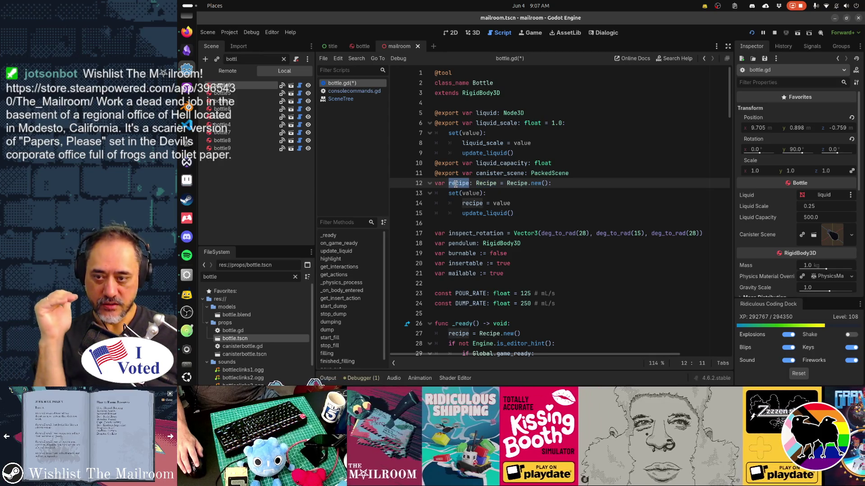
{"action": "mouse_move", "coordinate": [516, 186]}
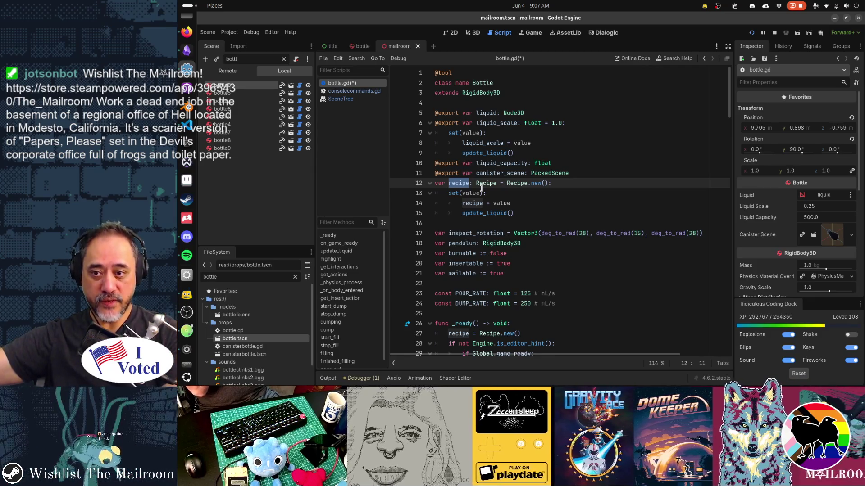
{"action": "left_click_drag", "start_coordinate": [507, 180], "coordinate": [557, 183]}
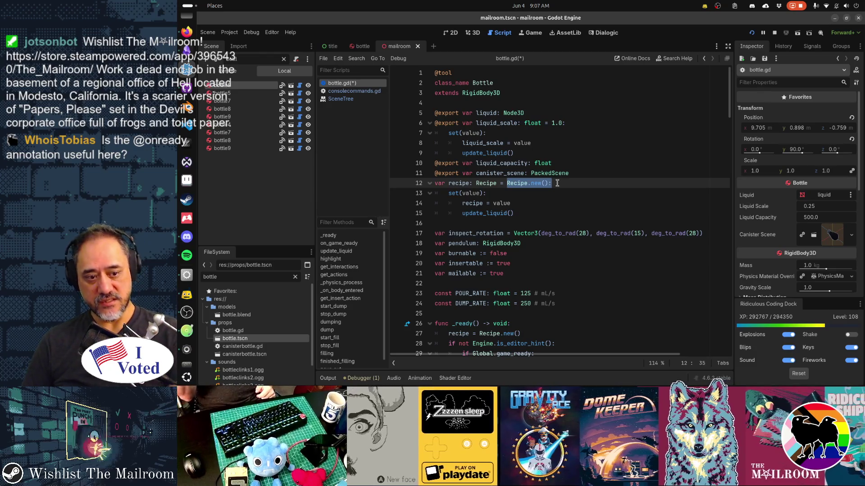